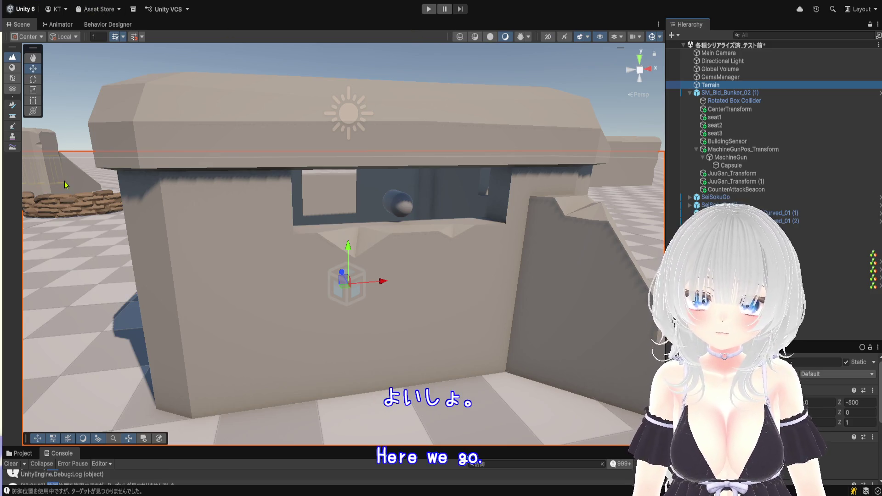
Step: Start the bunker scene in Play mode and zoom the Scene view out to show all bunkers
left_click(429, 9)
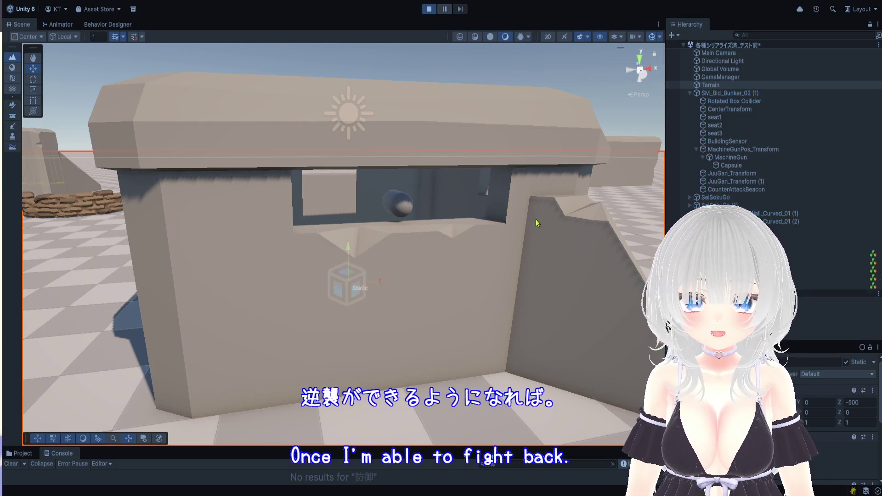
scroll(536, 219, "down", 10)
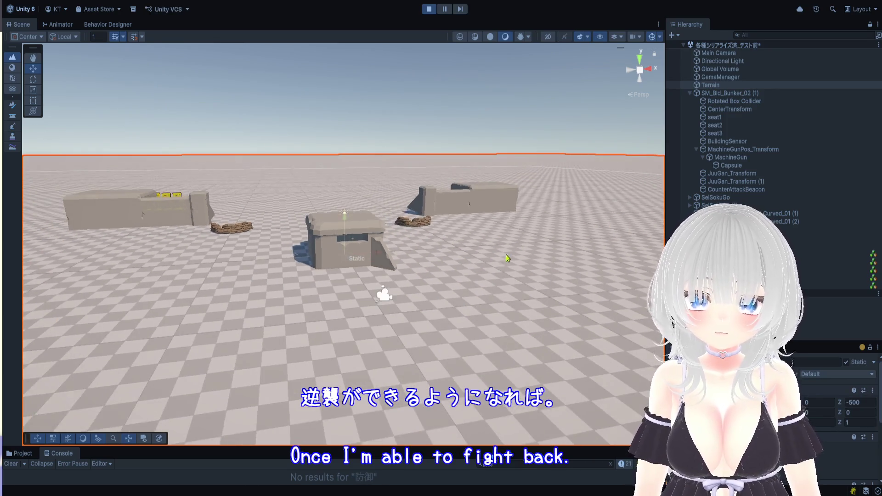
scroll(483, 306, "down", 5)
Step: Select the enemy capsule in the scene and pause the running game
left_click(432, 317)
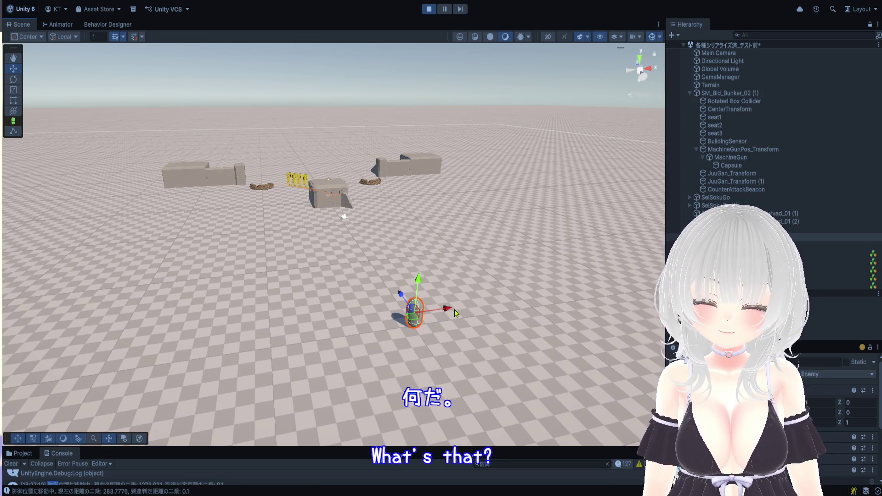
scroll(448, 314, "up", 2)
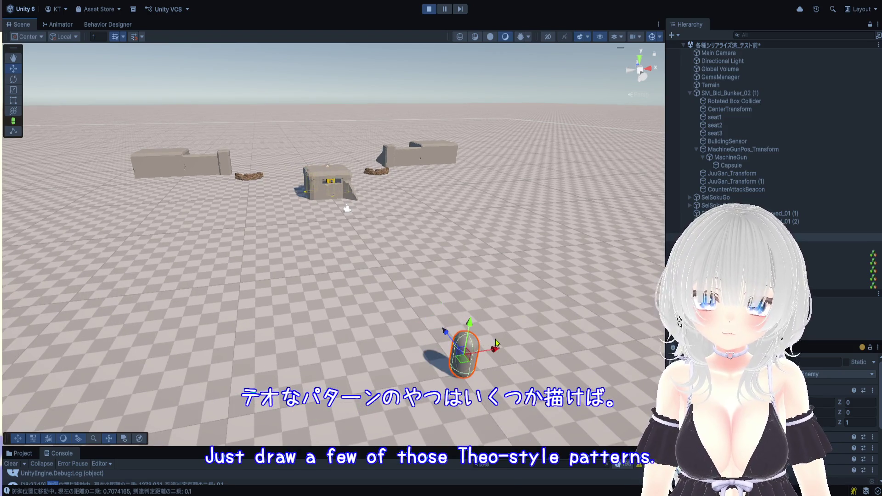
left_click(445, 9)
Step: Frame the capsule and orbit the view around it beside the bunker's BuildingSensor
left_click(312, 164)
key("f")
left_click_drag(455, 328, 528, 276)
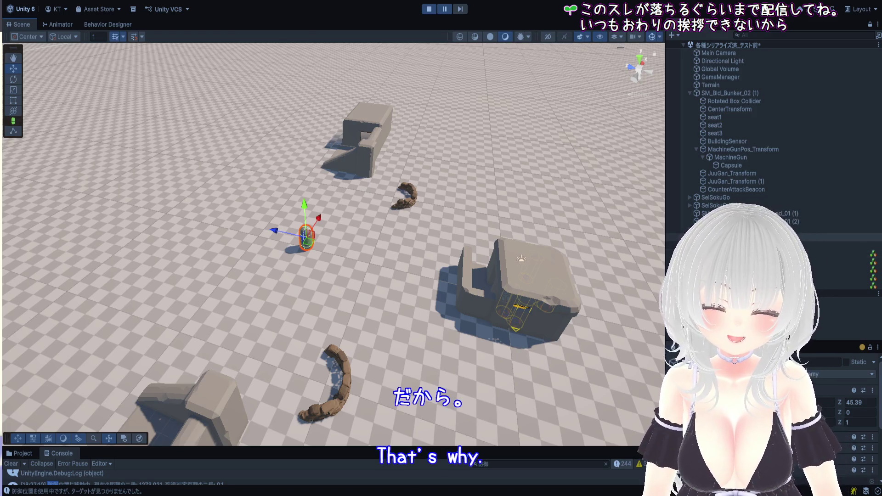
mouse_move(152, 257)
left_mouse_down()
mouse_move(387, 253)
mouse_move(361, 256)
left_mouse_up()
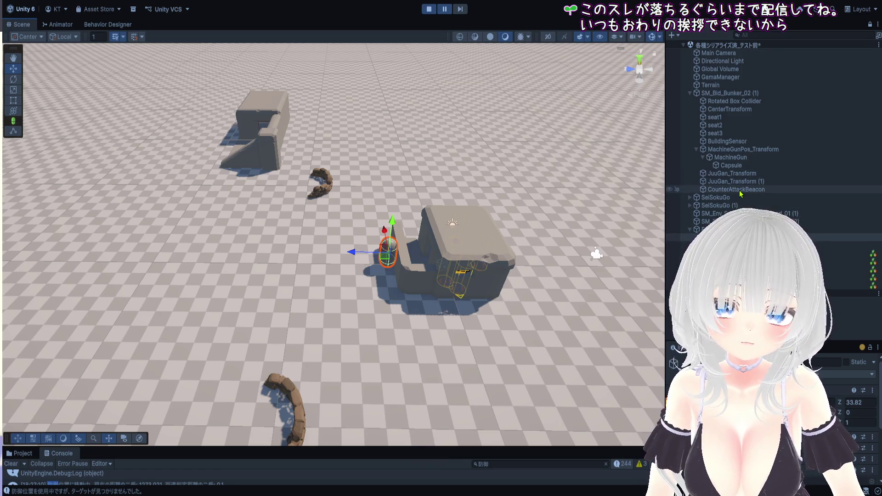
left_click(735, 142)
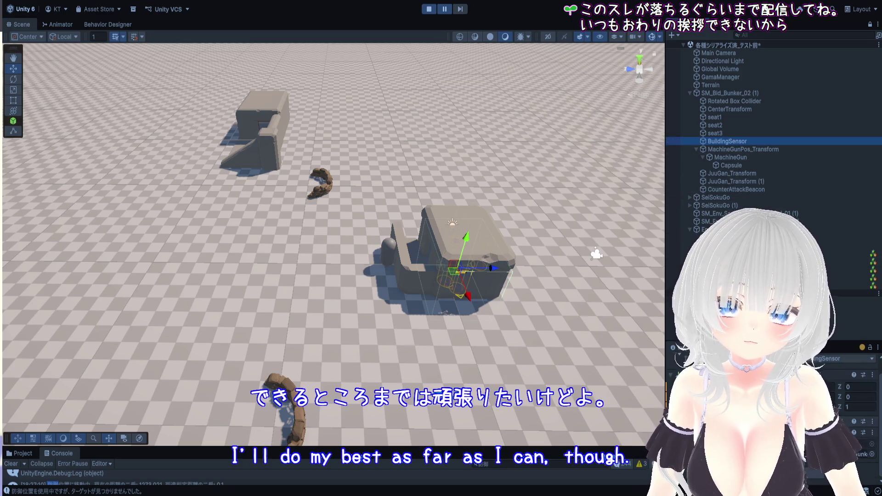
Step: Move the enemy capsule along Z into the bunker, to Z 29.3
scroll(772, 391, "down", 1)
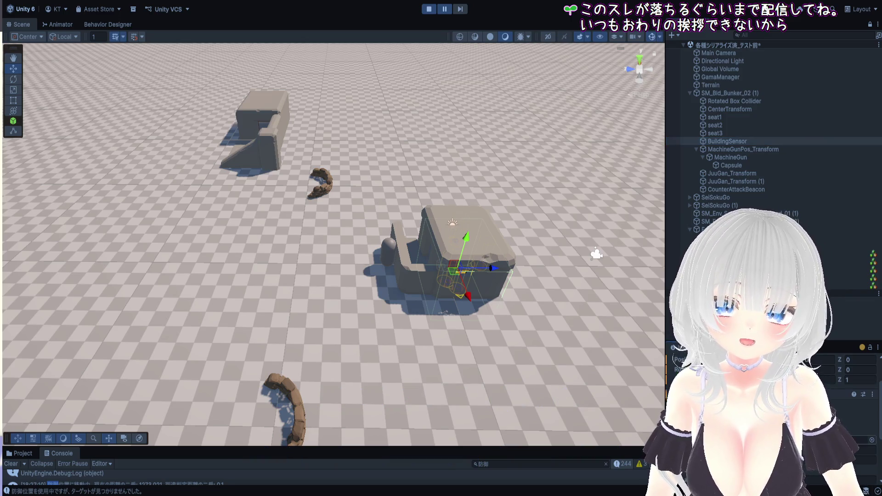
scroll(482, 215, "up", 5)
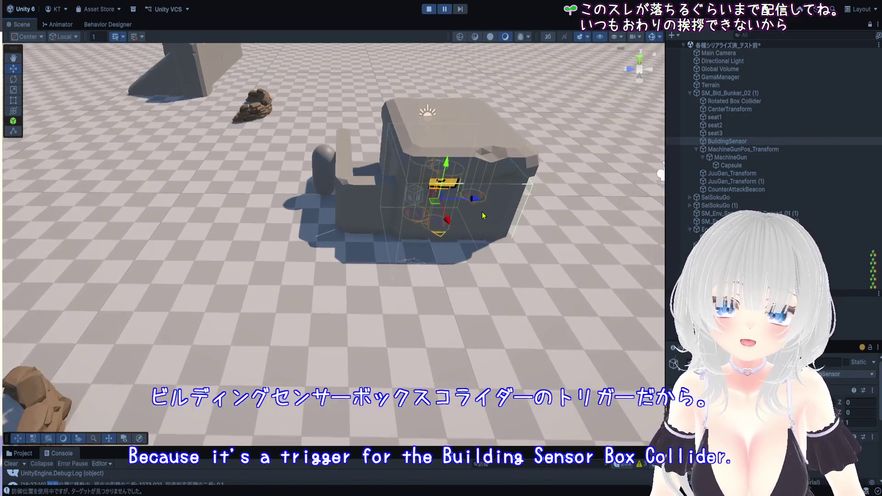
scroll(483, 215, "up", 4)
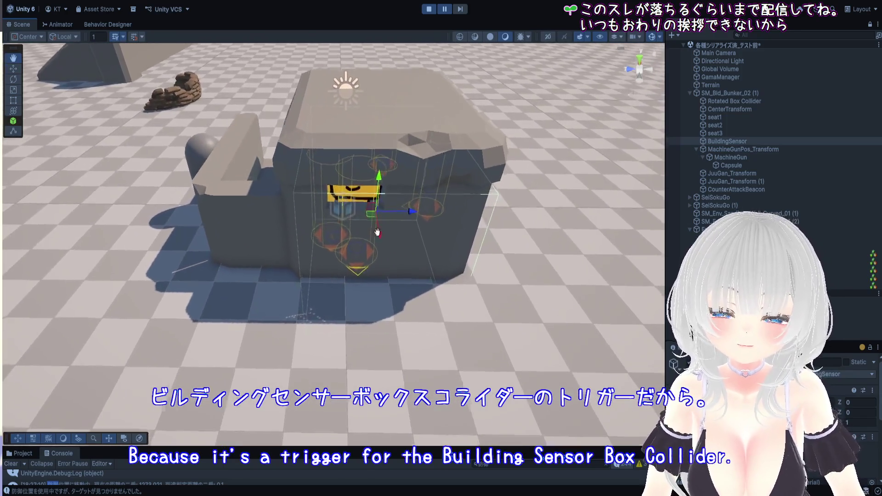
left_click_drag(377, 233, 433, 267)
left_click(237, 204)
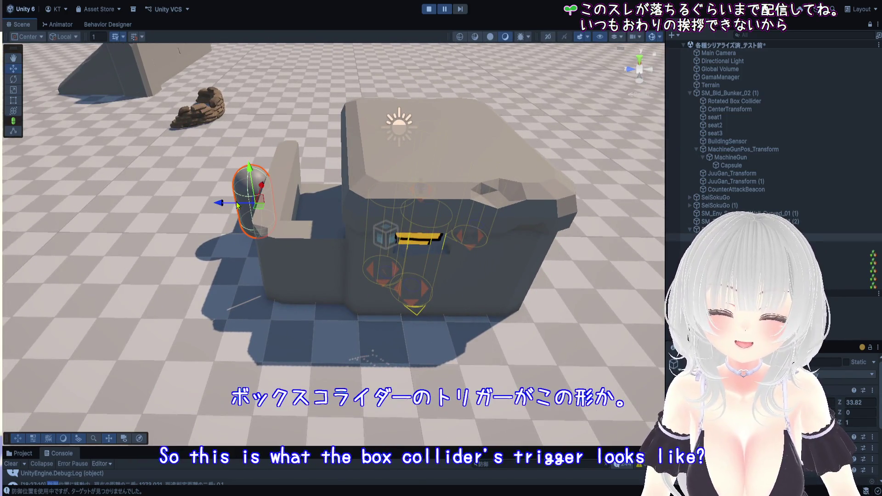
left_click_drag(222, 205, 383, 217)
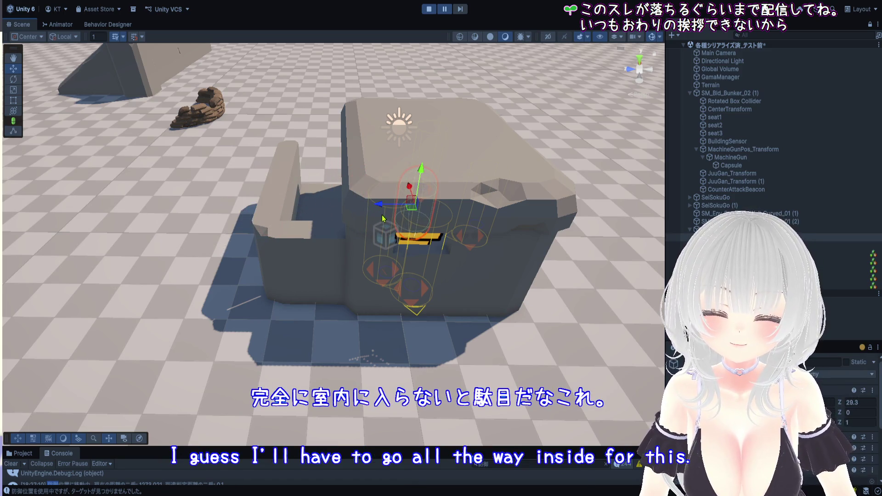
Step: Resume the game and enlarge the Console panel
left_click(444, 12)
scroll(486, 344, "up", 3)
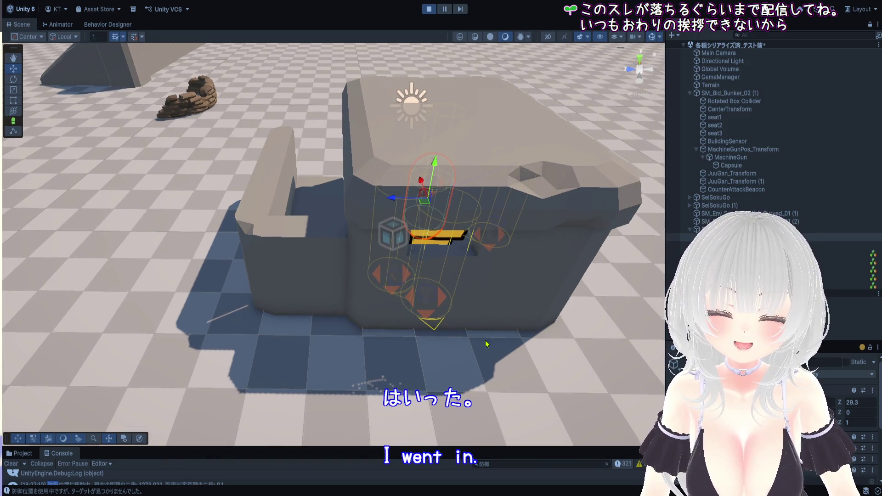
left_click_drag(509, 447, 474, 137)
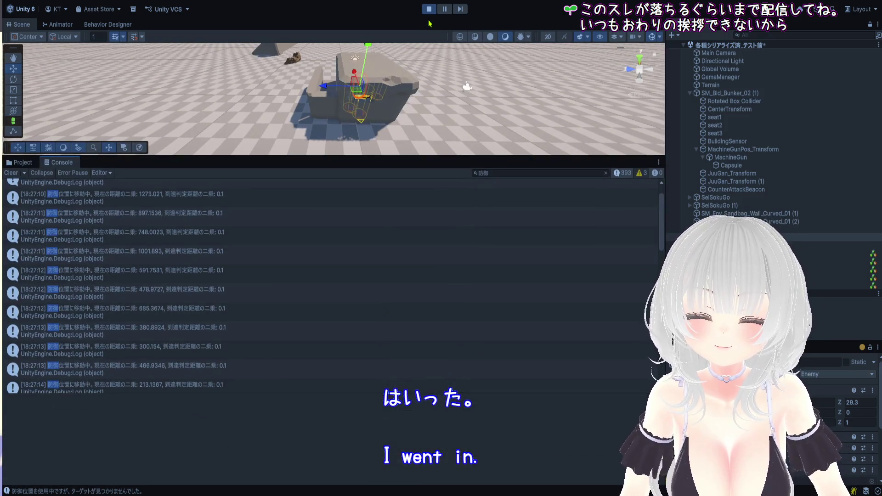
Step: Pause the game and inspect the 18:28:07 escalation and target-not-found log entries
left_click(445, 10)
scroll(286, 326, "down", 2)
left_click(218, 219)
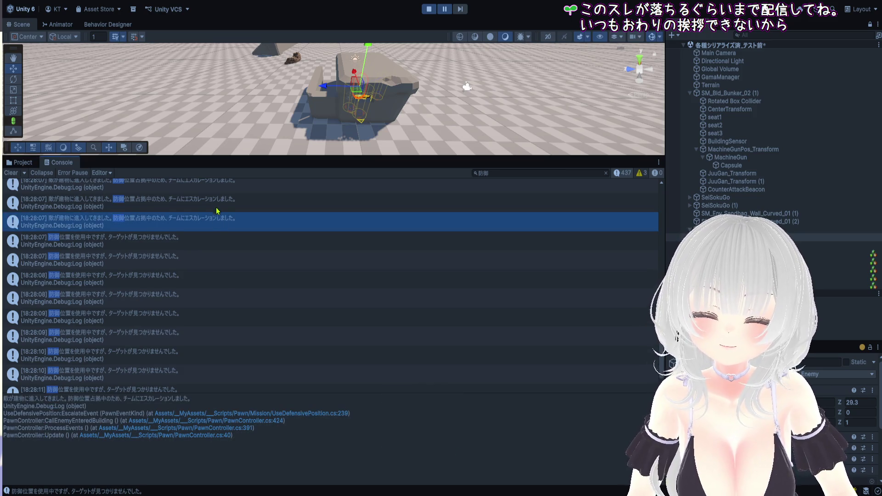
scroll(218, 212, "up", 2)
left_click(219, 213)
Step: View the escalation entry's stack trace, then search the Console for 戦闘
left_click_drag(223, 251, 219, 274)
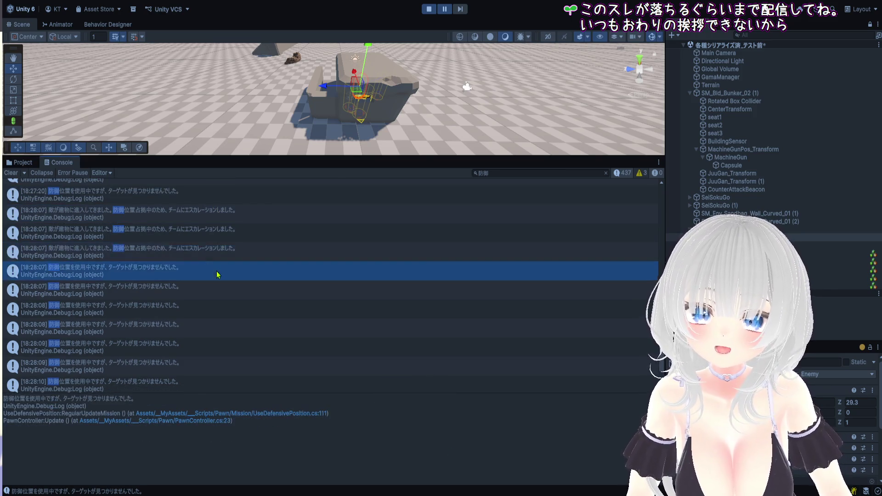
left_click(215, 248)
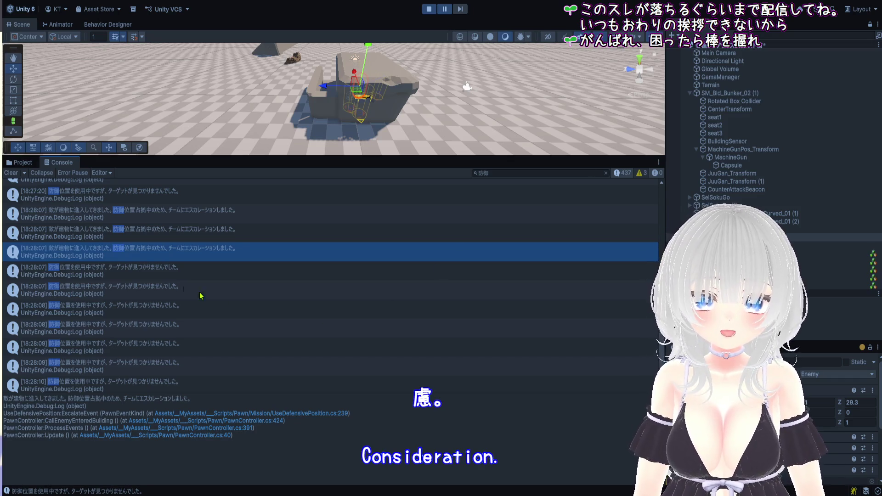
left_click(515, 174)
type("戦闘")
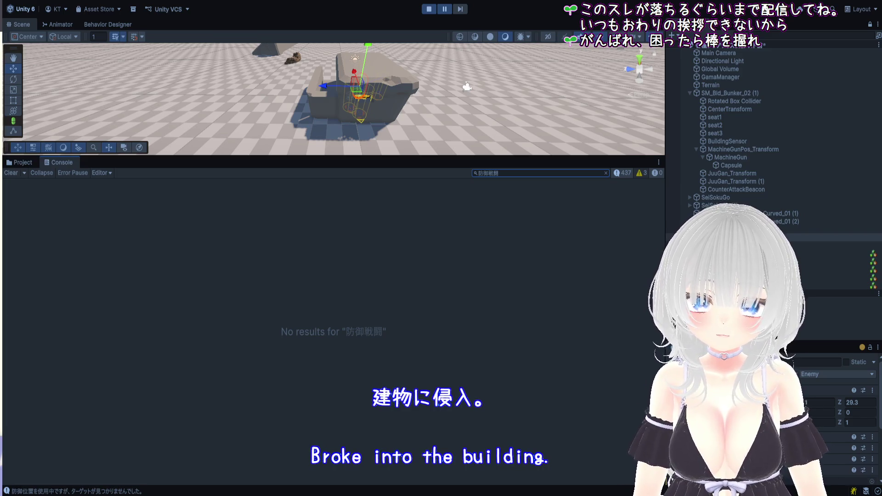
Step: Filter the Console to 建物に侵入, inspect the first building-entry log, then stop Play mode
type("建物に侵入")
left_click(227, 211)
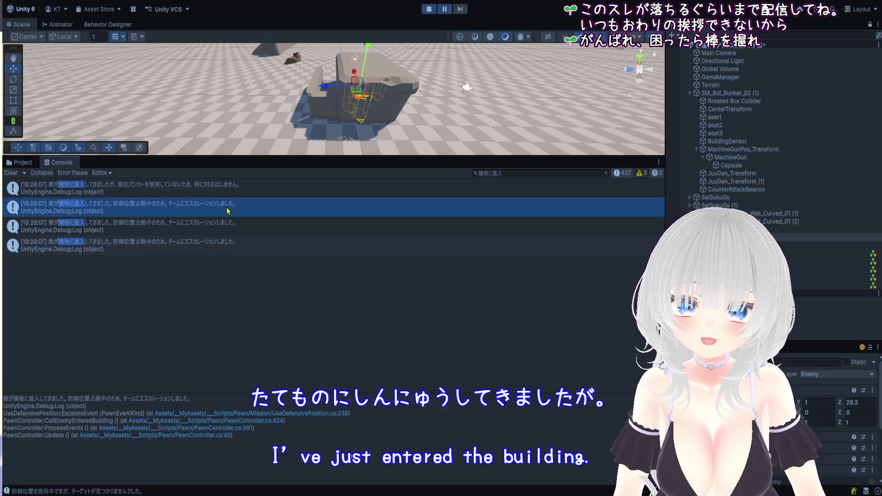
left_click(237, 195)
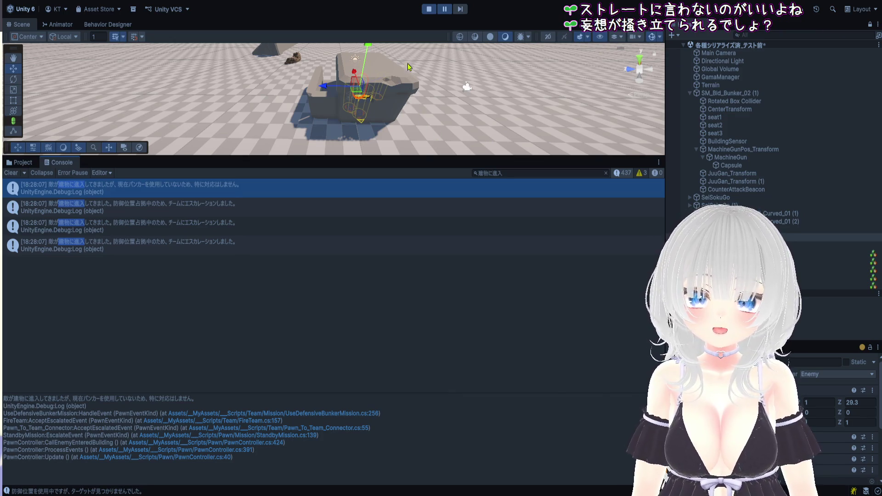
left_click(430, 12)
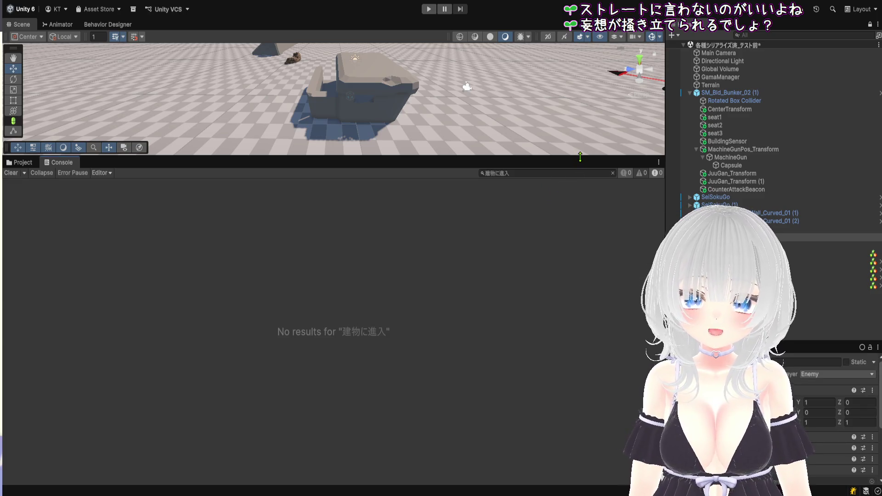
Step: Enlarge and zoom out the Scene view, then restart Play mode
left_click_drag(578, 157, 528, 432)
scroll(501, 267, "down", 10)
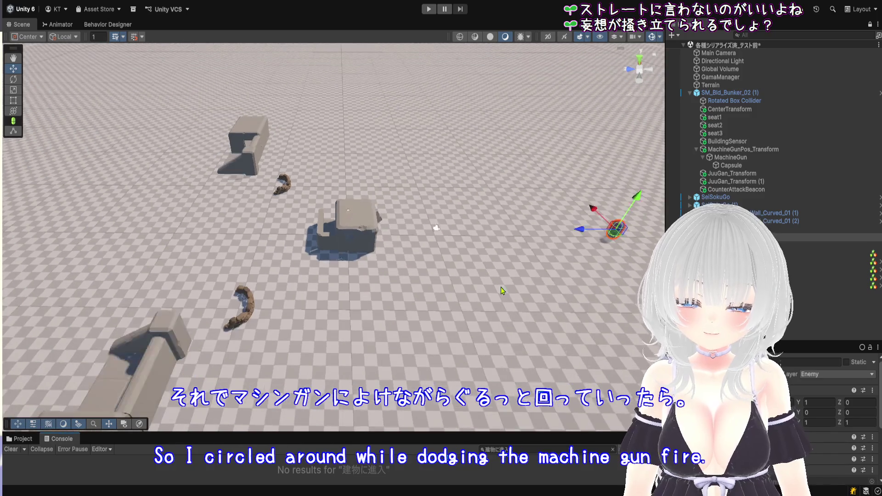
scroll(507, 298, "down", 3)
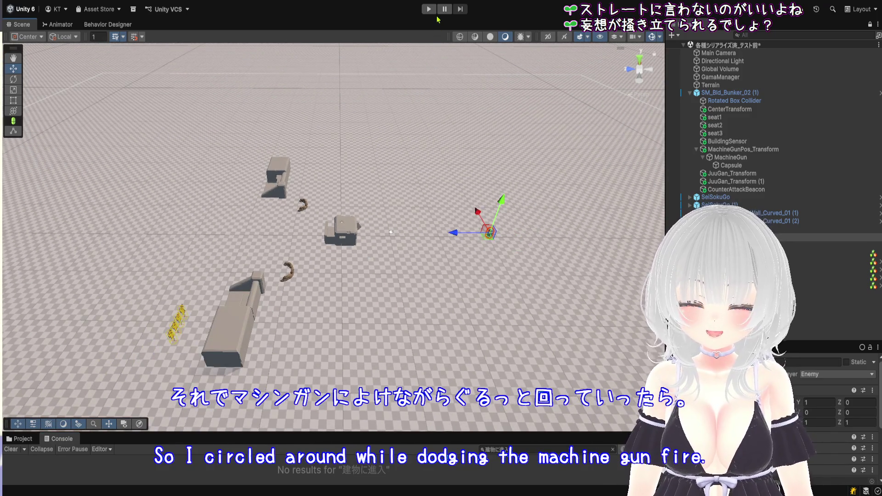
left_click(428, 9)
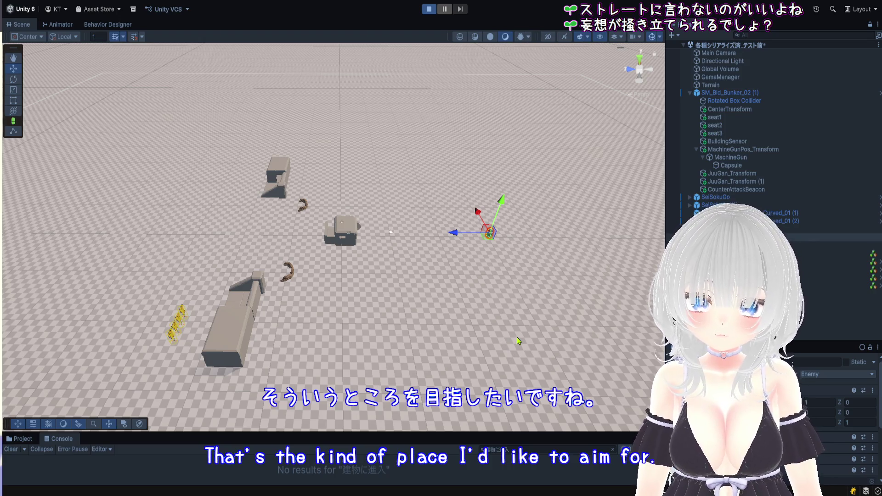
Step: Move the target object farther from the bunker across the ground, to Z 53.5
scroll(528, 332, "up", 1)
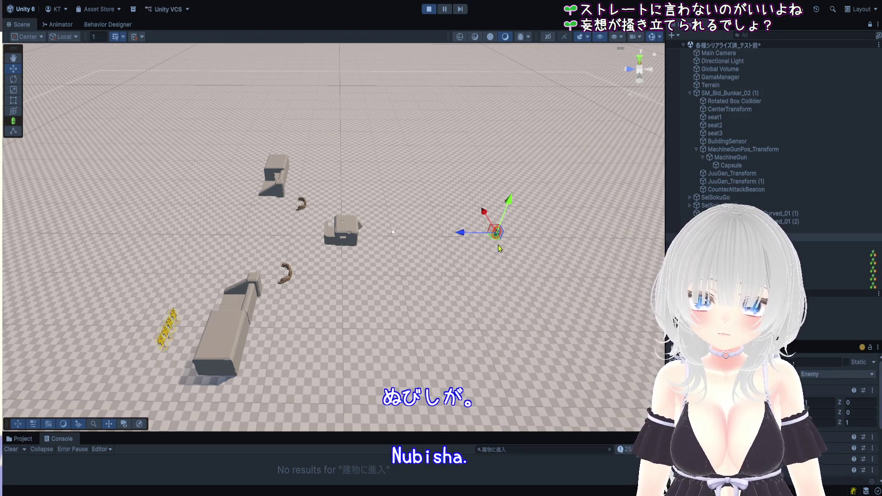
scroll(472, 252, "down", 1)
scroll(472, 252, "down", 2)
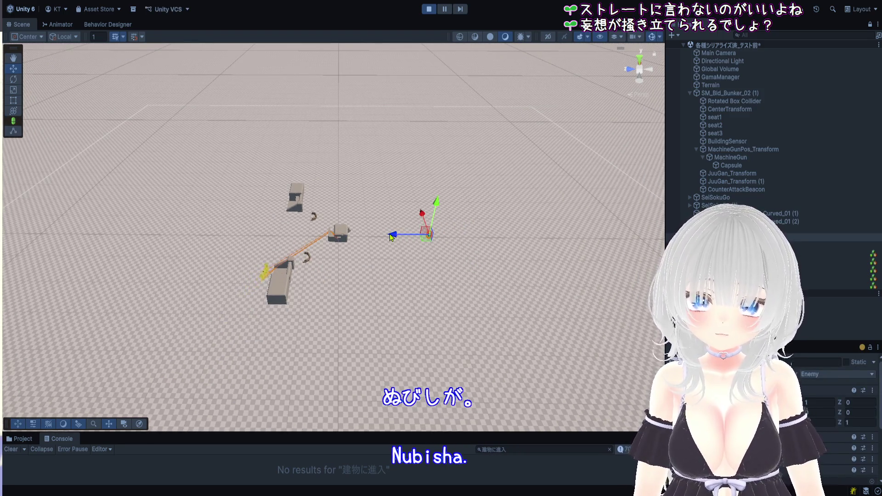
left_click_drag(418, 237, 597, 230)
scroll(593, 232, "down", 2)
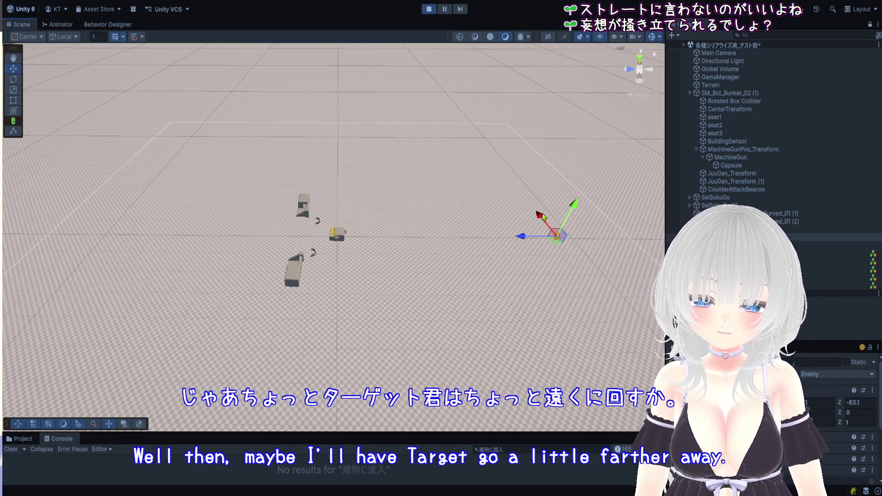
mouse_move(541, 216)
left_mouse_down()
mouse_move(580, 268)
mouse_move(598, 394)
mouse_move(612, 386)
mouse_move(248, 366)
mouse_move(274, 358)
left_mouse_up()
mouse_move(291, 321)
left_mouse_down()
mouse_move(244, 216)
mouse_move(255, 140)
mouse_move(269, 120)
left_mouse_up()
scroll(391, 69, "up", 2)
scroll(420, 260, "up", 5)
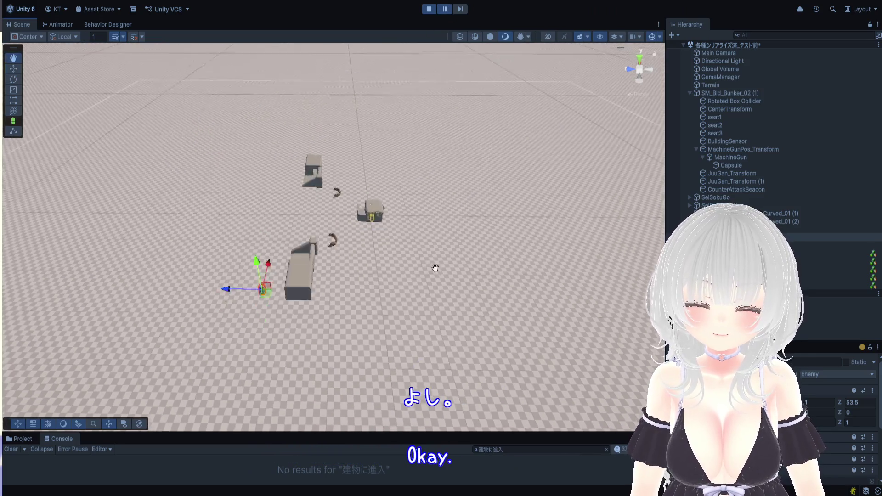
Step: Drag the target object into the bunker and frame it up close
left_click_drag(220, 357, 266, 218)
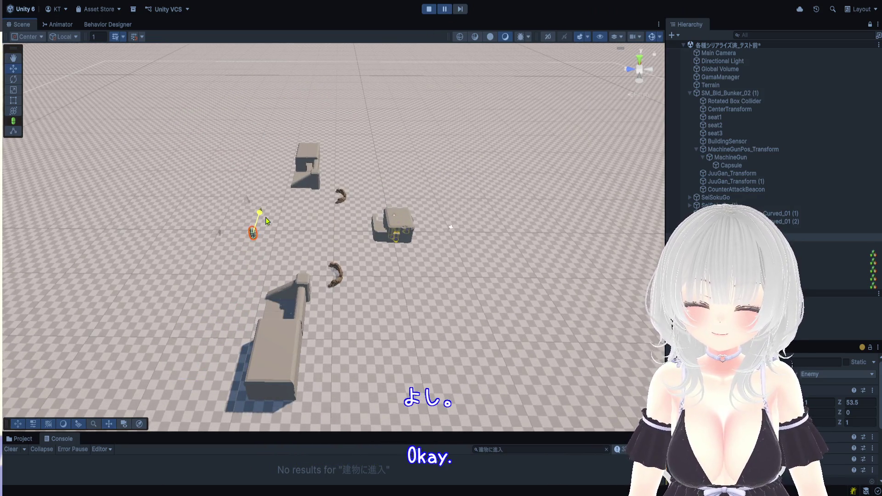
scroll(188, 235, "up", 3)
left_click_drag(188, 235, 373, 231)
scroll(545, 239, "up", 2)
double_click(828, 237)
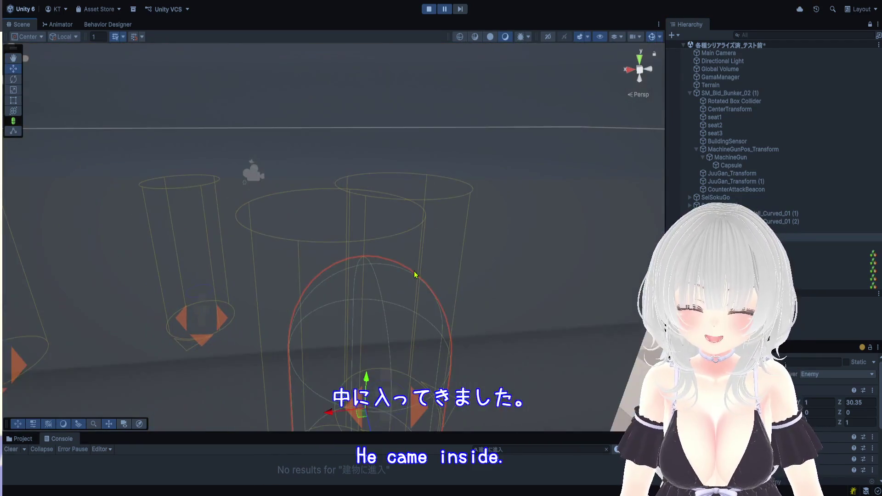
Step: Slide the capsule sideways, raise it to Y 1.093, and pause the game
left_click_drag(443, 268, 146, 307)
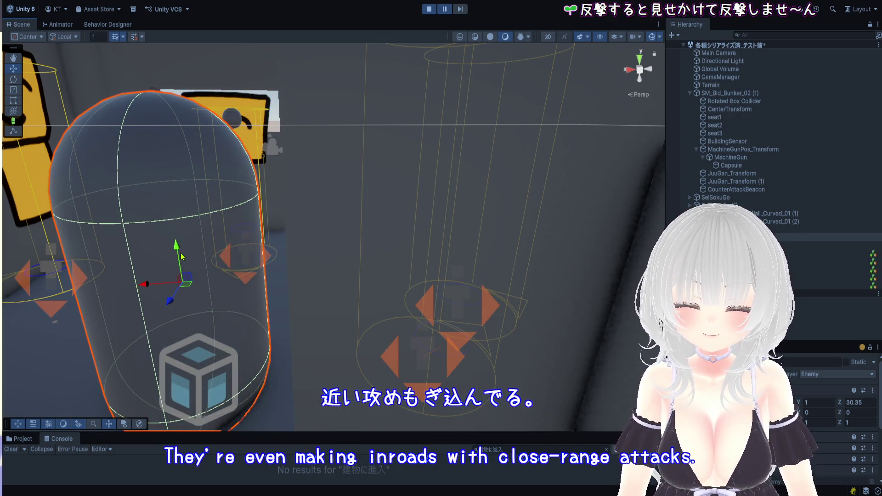
left_click_drag(178, 262, 180, 239)
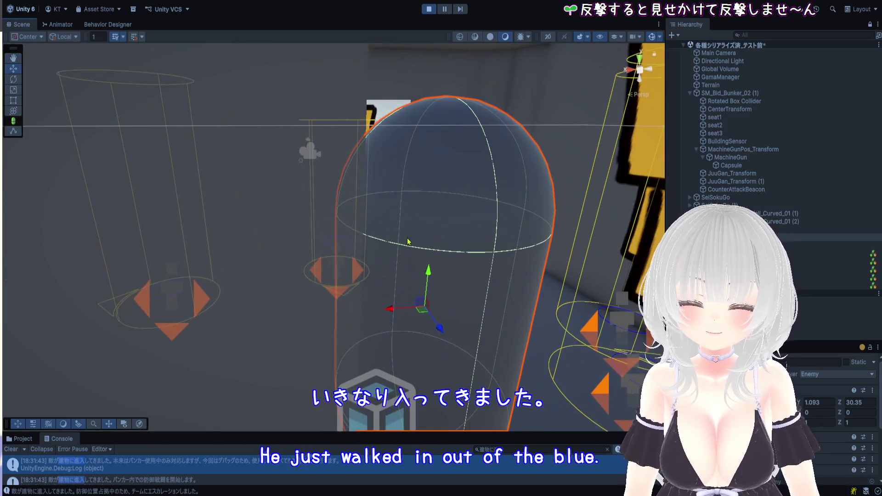
mouse_move(339, 288)
left_mouse_down()
mouse_move(528, 251)
mouse_move(270, 269)
mouse_move(176, 265)
left_mouse_up()
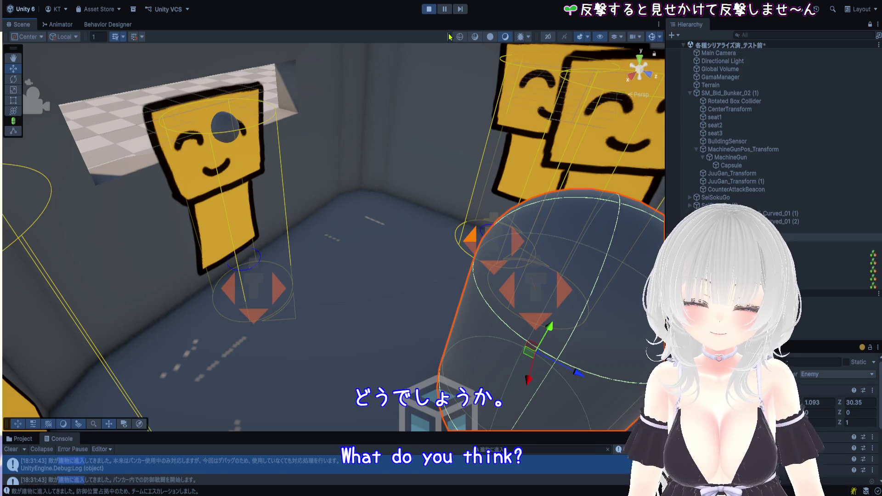
left_click(445, 10)
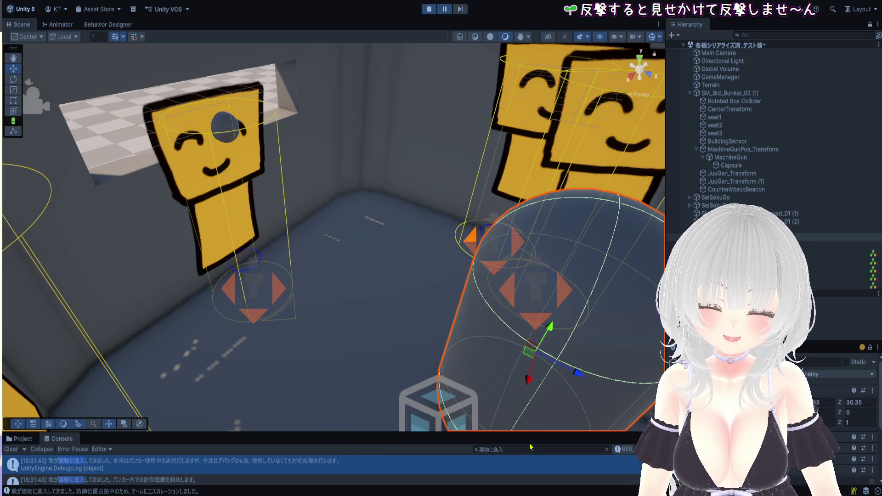
left_click_drag(544, 433, 545, 134)
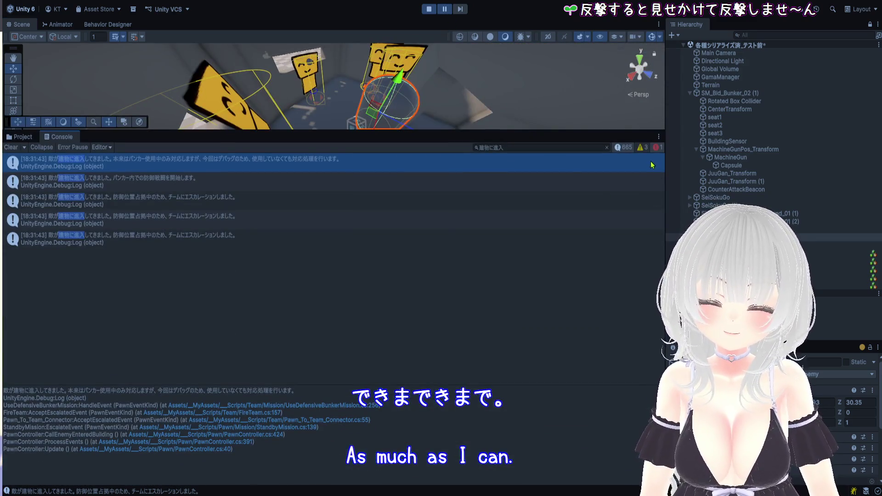
Step: Hide info logs, clear the 建物に進入 filter, and read the NullReferenceException stack trace
left_click(623, 147)
left_click(508, 147)
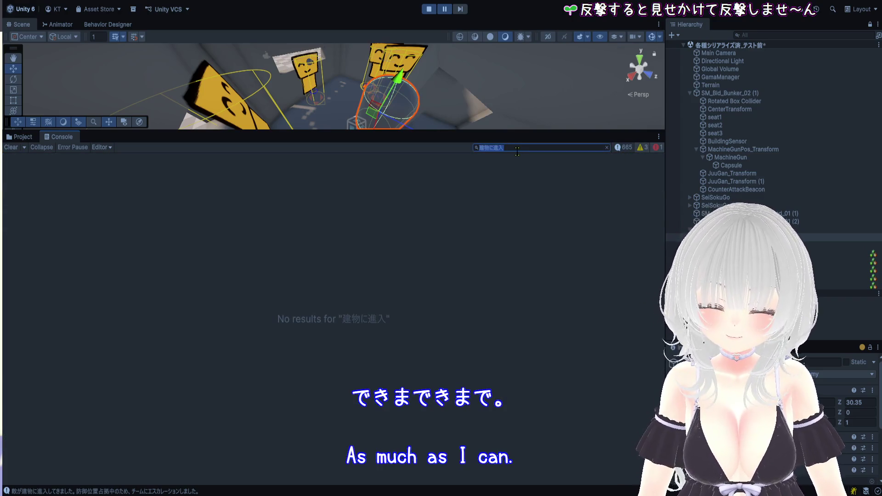
key("BackSpace")
left_click(259, 222)
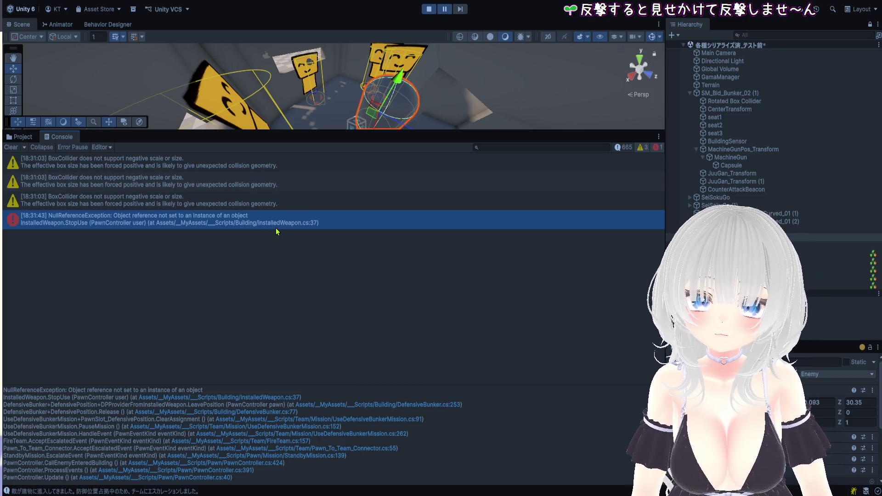
Step: Show info logs again, filter the Console to 進入, and view the bunker defense-start trace
left_click(628, 149)
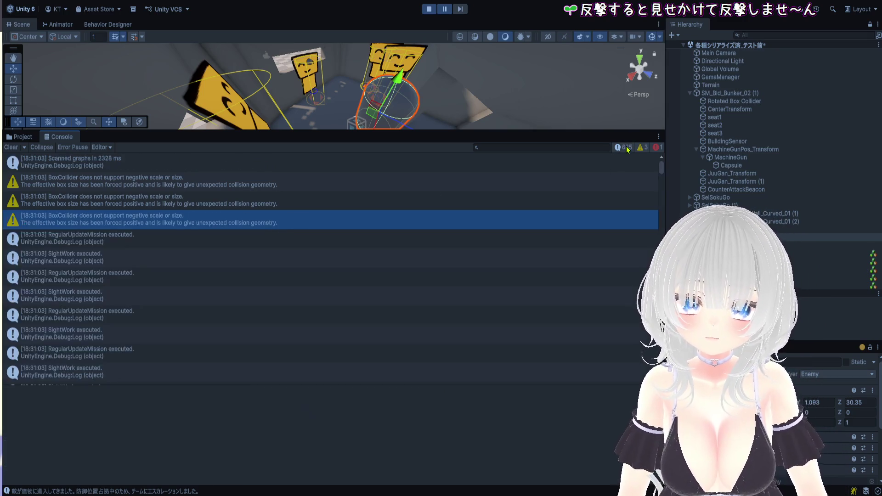
left_click(552, 148)
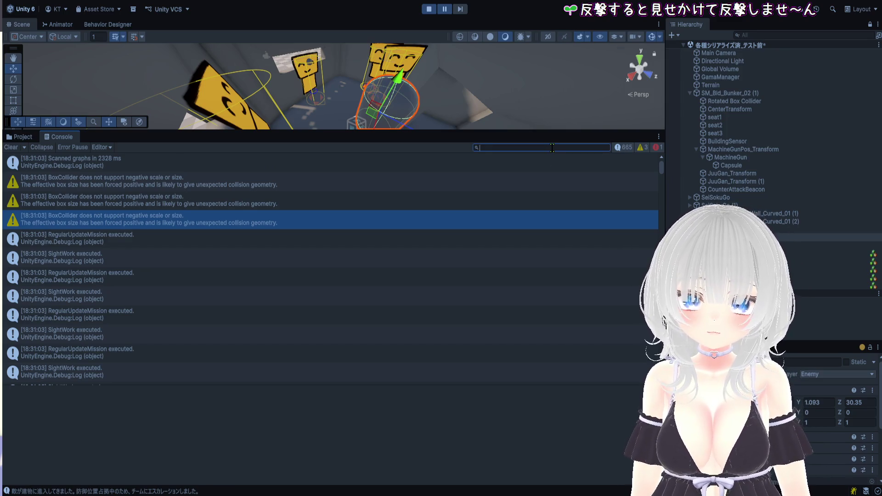
type("進入")
key("Return")
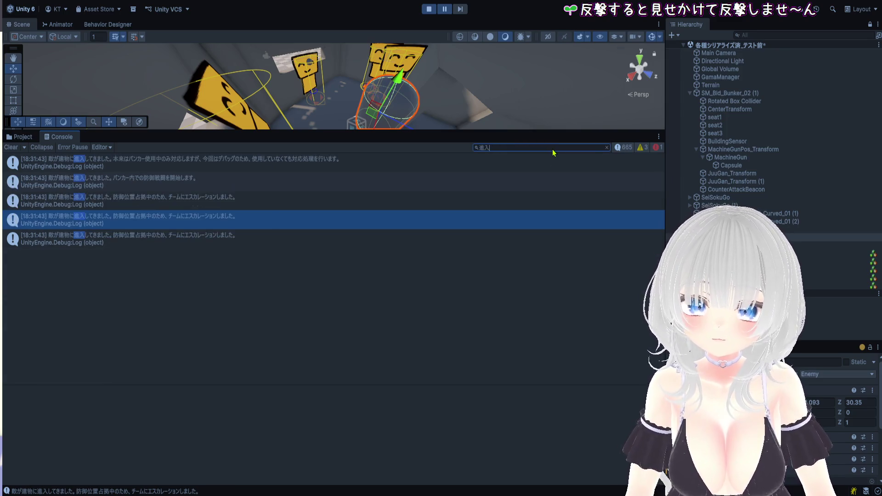
left_click(215, 205)
left_click(197, 184)
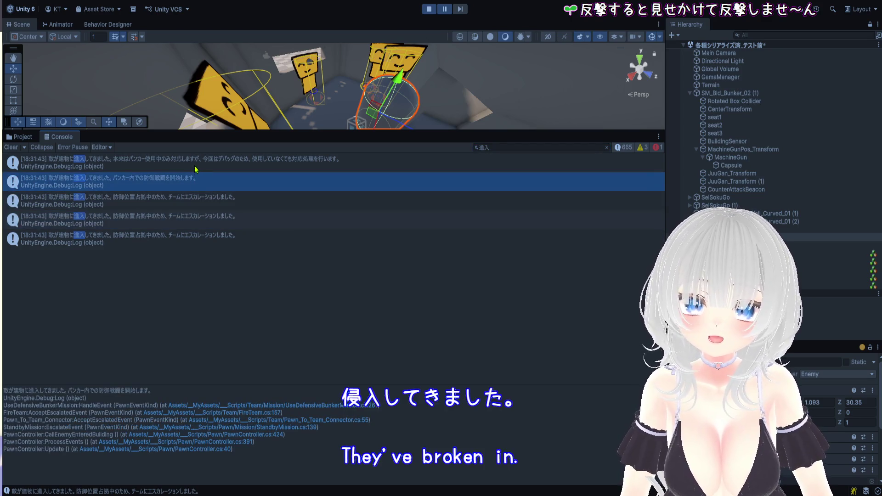
left_click(196, 168)
left_click(219, 187)
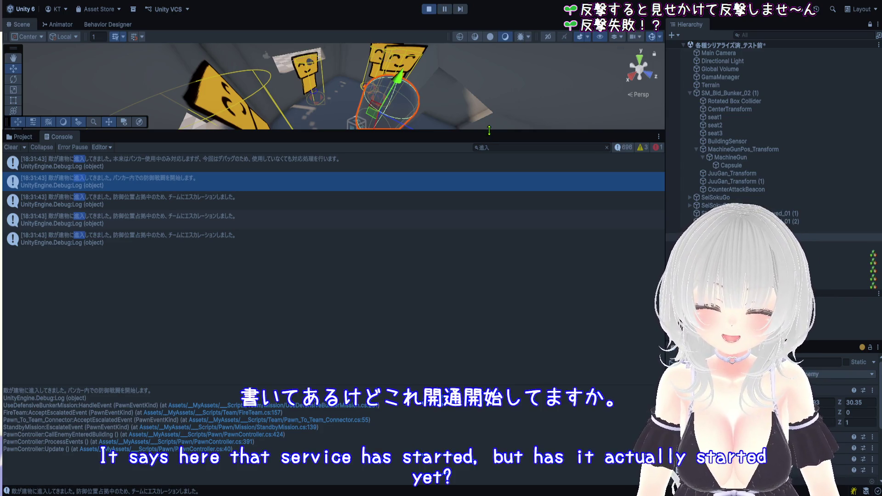
Step: Shrink the Console to watch the NPCs, pause the game, then enlarge the Console again
left_click_drag(489, 130, 489, 409)
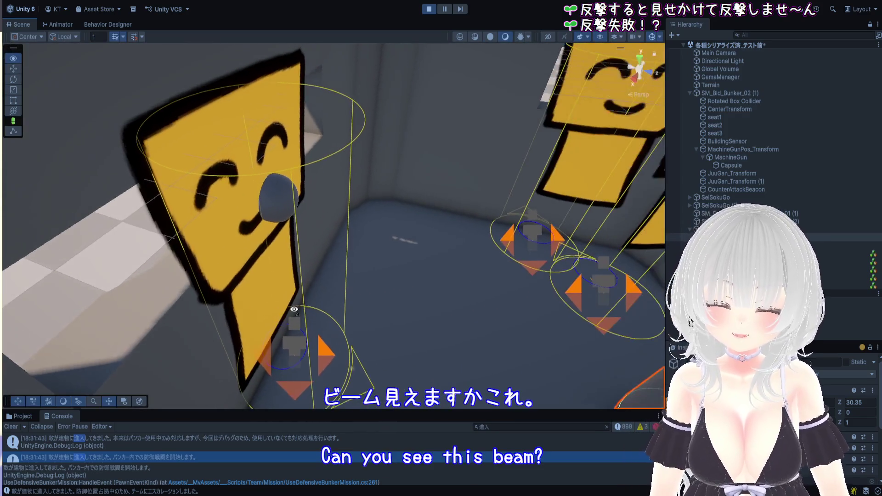
left_click(444, 10)
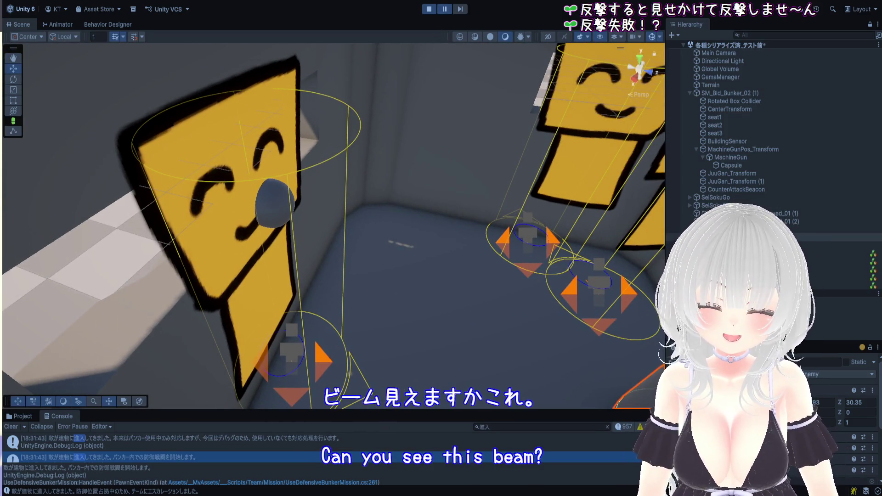
left_click_drag(581, 410, 580, 80)
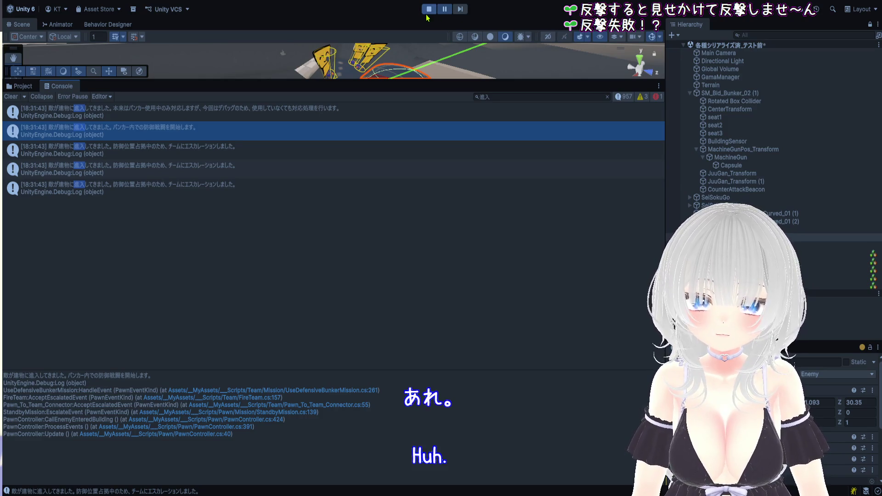
left_click(179, 159)
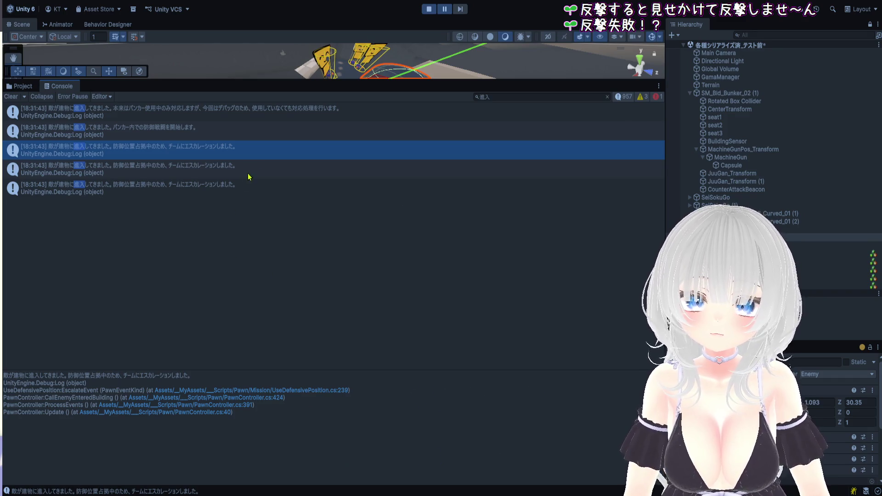
left_click(284, 118)
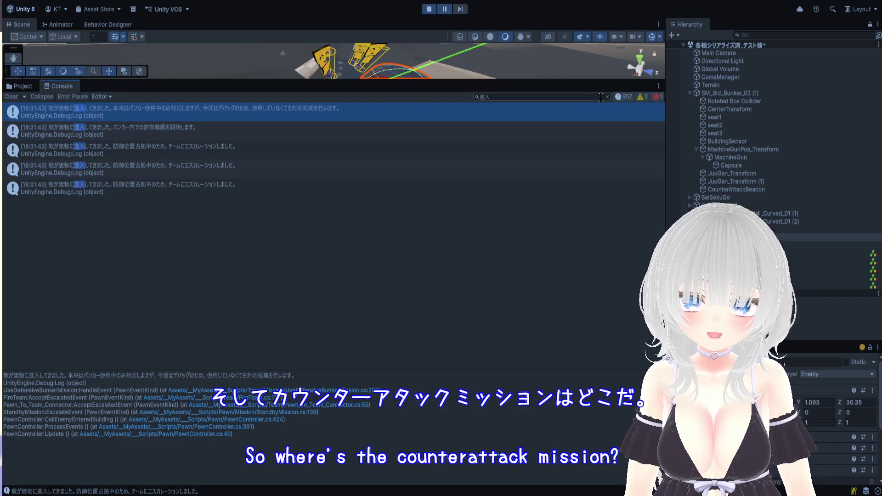
left_click_drag(600, 81, 27, 344)
Step: Switch the bottom panel to the Project browser, enlarge it, and later stop Play mode
left_click(20, 350)
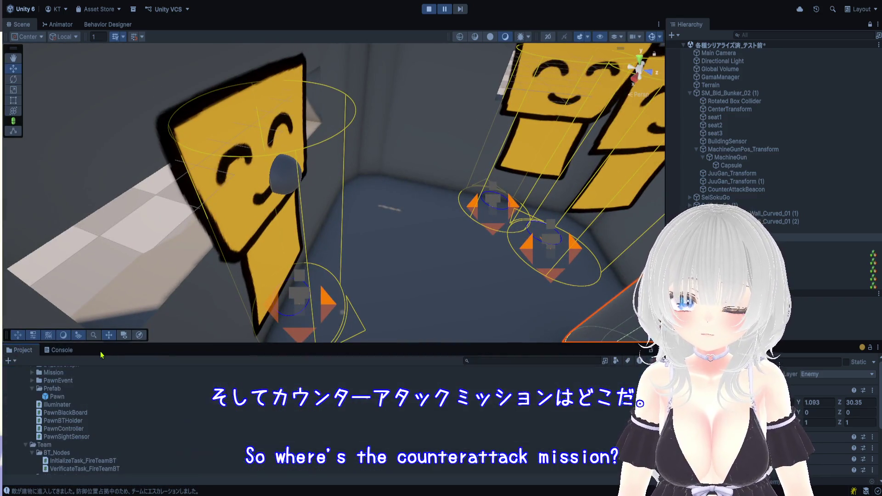
left_click_drag(107, 344, 108, 84)
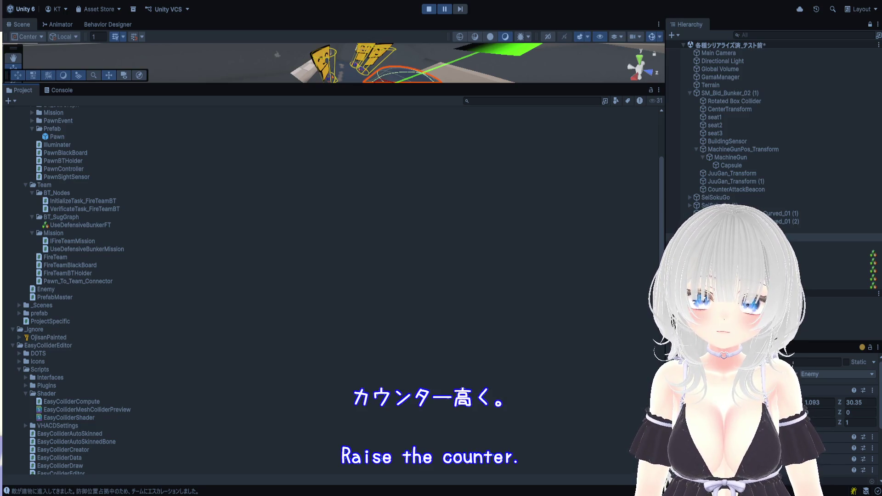
left_click(429, 9)
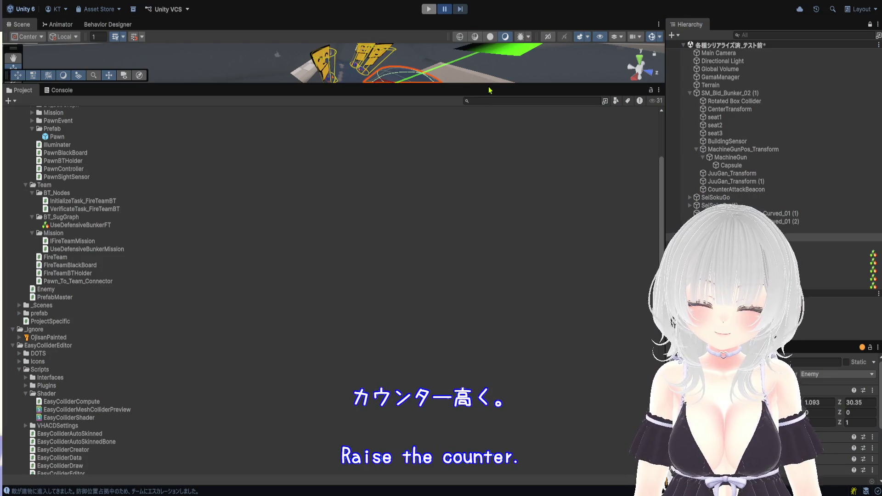
Step: Enlarge the Scene view, frame the SM_Bld_Bunker_02 bunker, and start Play mode
left_click_drag(505, 85, 561, 396)
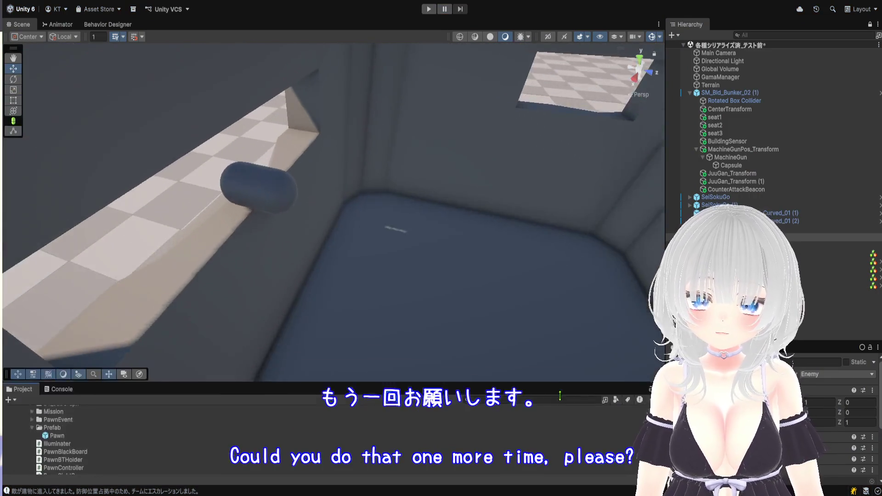
key("f")
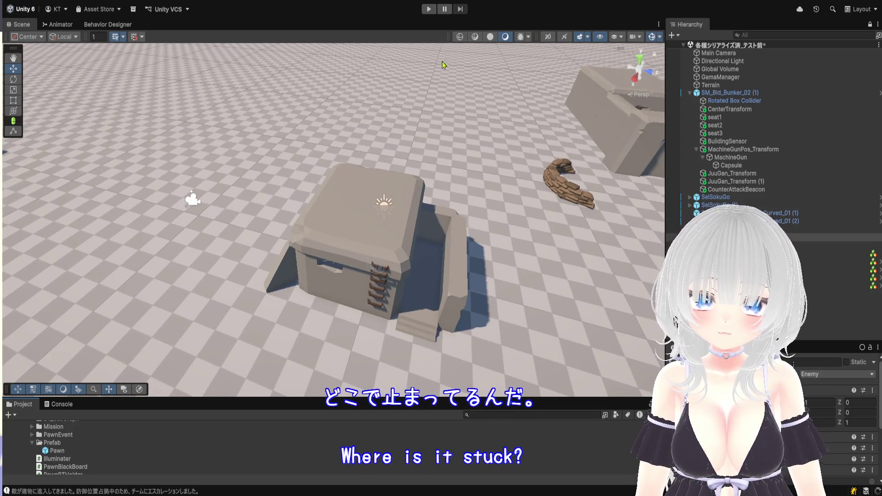
left_click(430, 10)
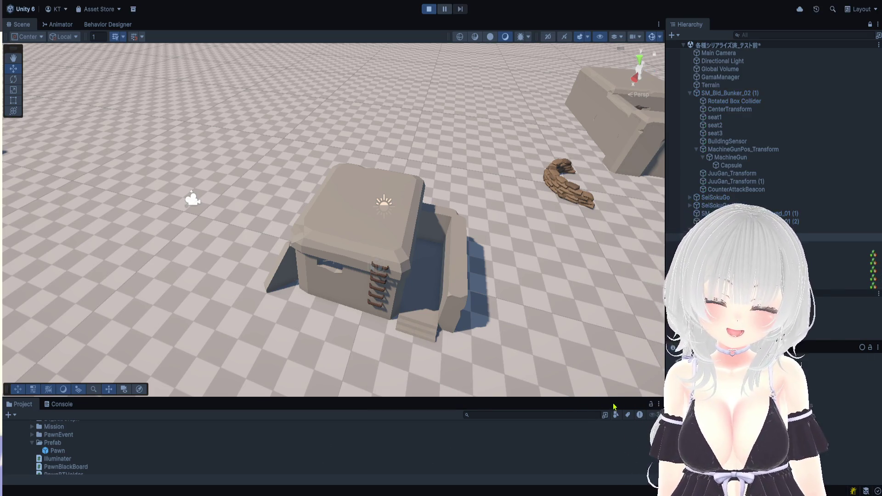
Step: Pause the game and move the enemy Body into the bunker at Z 29.45, Y 1.037
left_click_drag(619, 397, 619, 454)
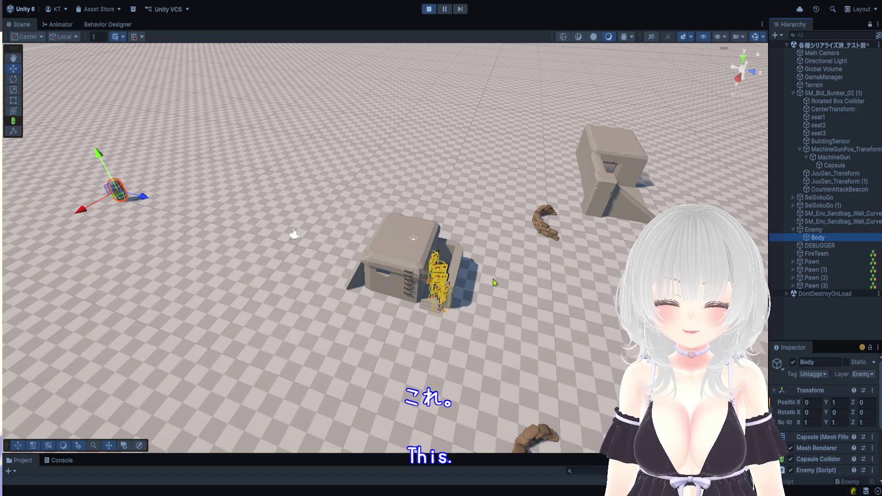
left_click(445, 9)
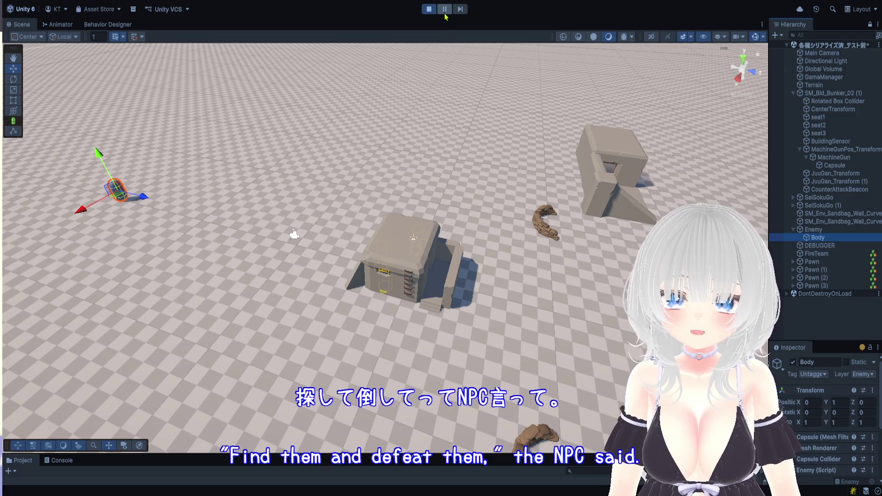
left_click_drag(147, 205, 447, 267)
scroll(447, 267, "up", 10)
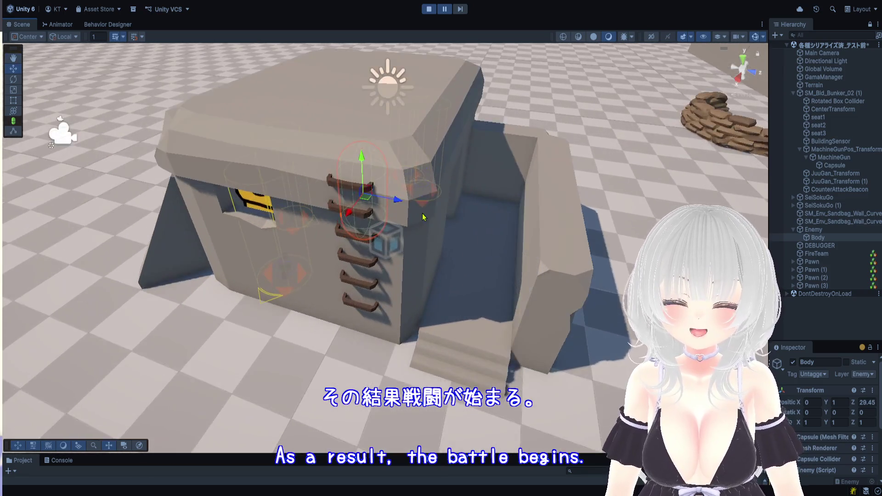
scroll(423, 216, "up", 10)
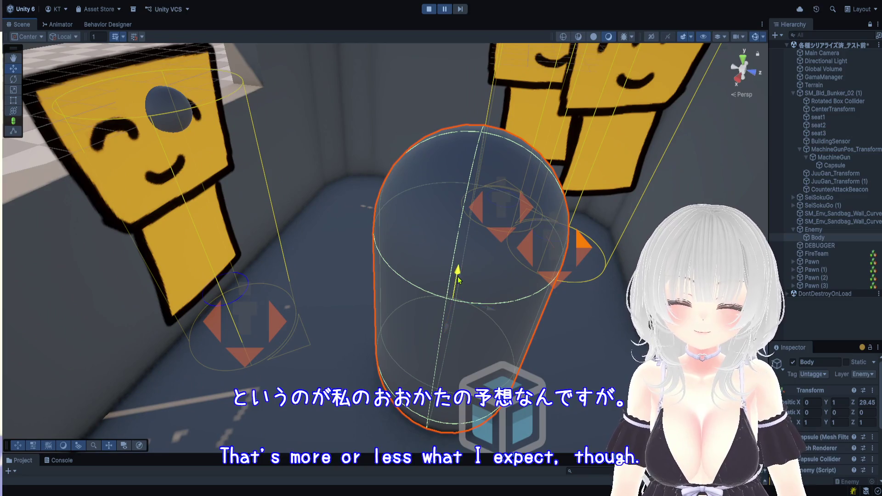
left_click_drag(459, 276, 459, 271)
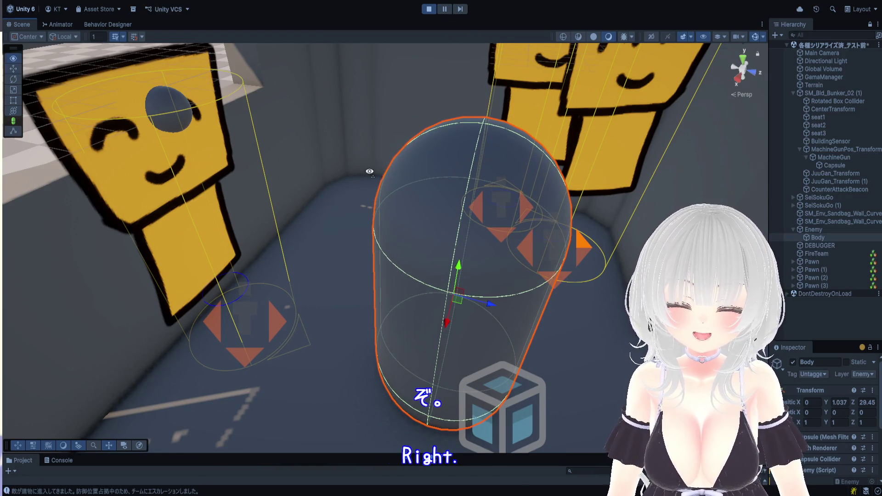
left_click_drag(413, 193, 315, 175)
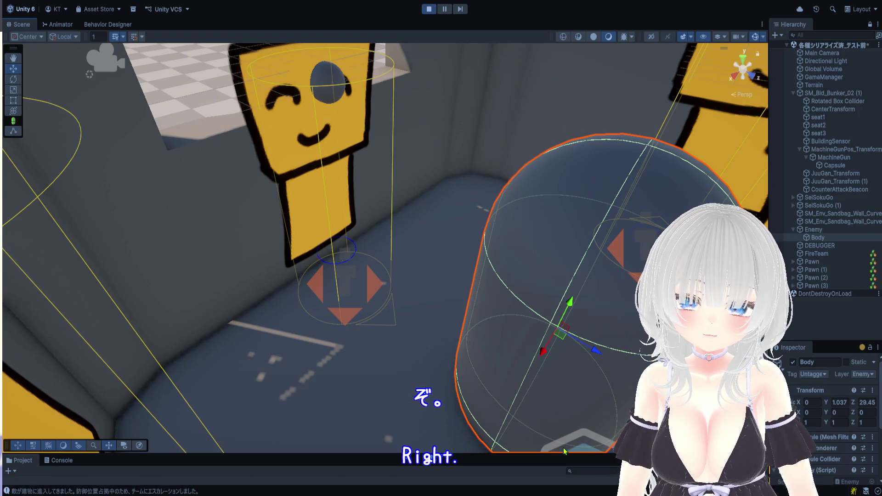
left_click_drag(368, 454, 367, 312)
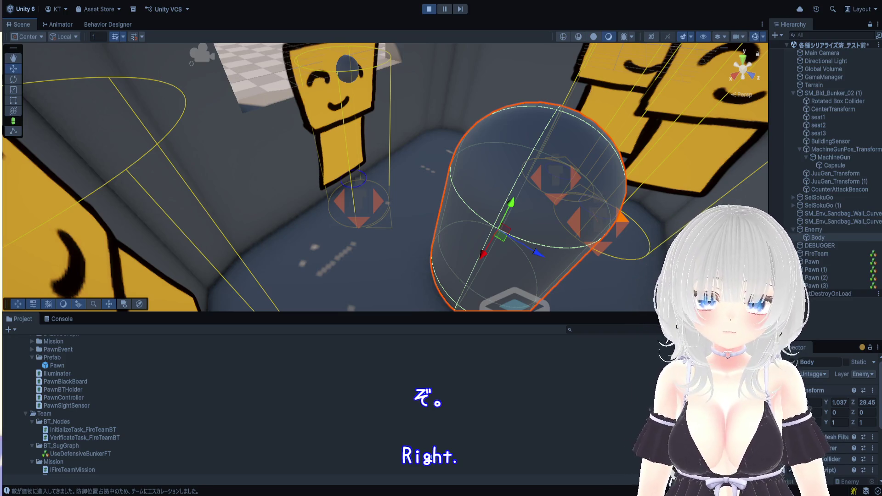
Step: Filter the Console for CounterAttackInBuilding, then clear the filter to list all logs
left_click(588, 330)
left_click(61, 319)
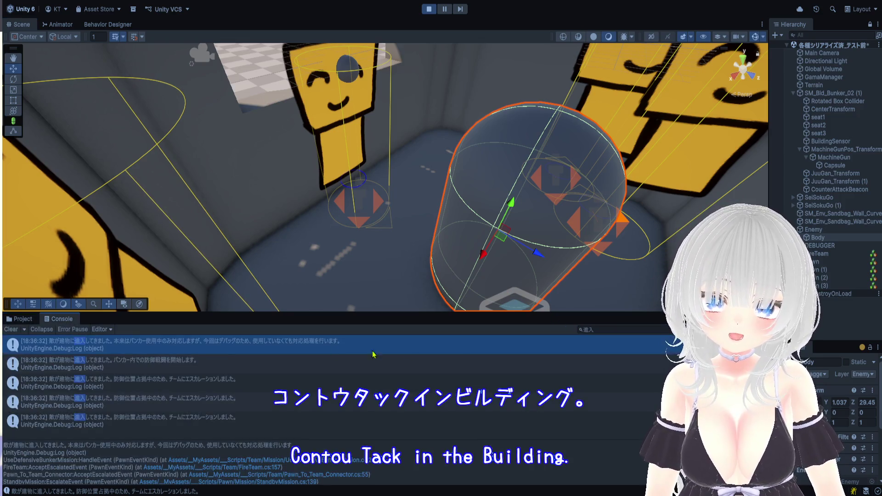
left_click(651, 329)
type("CounterAttackInBuilding")
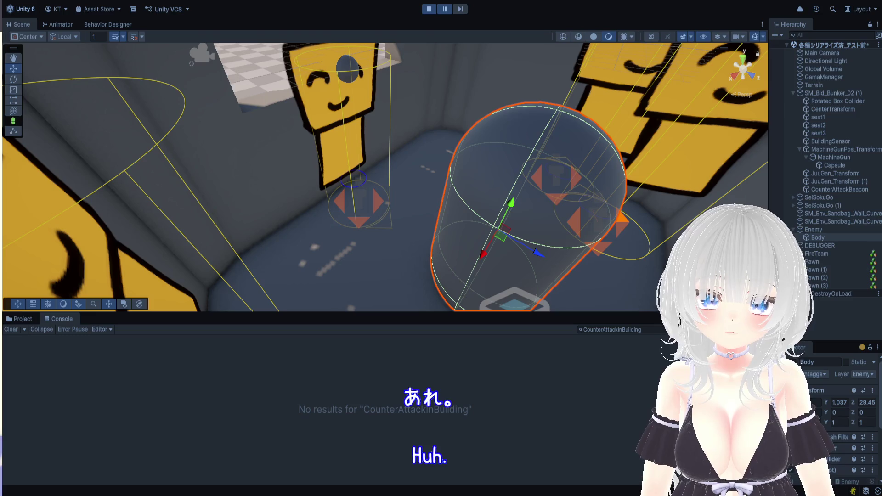
left_click(612, 330)
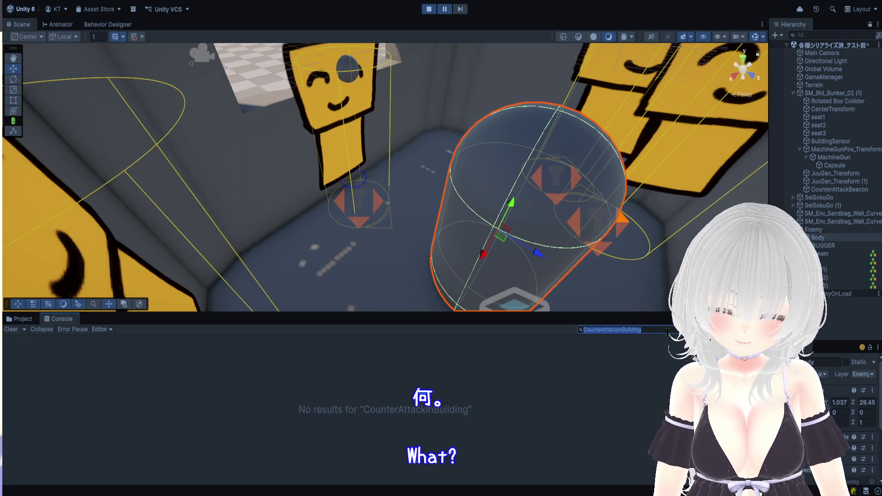
key("BackSpace")
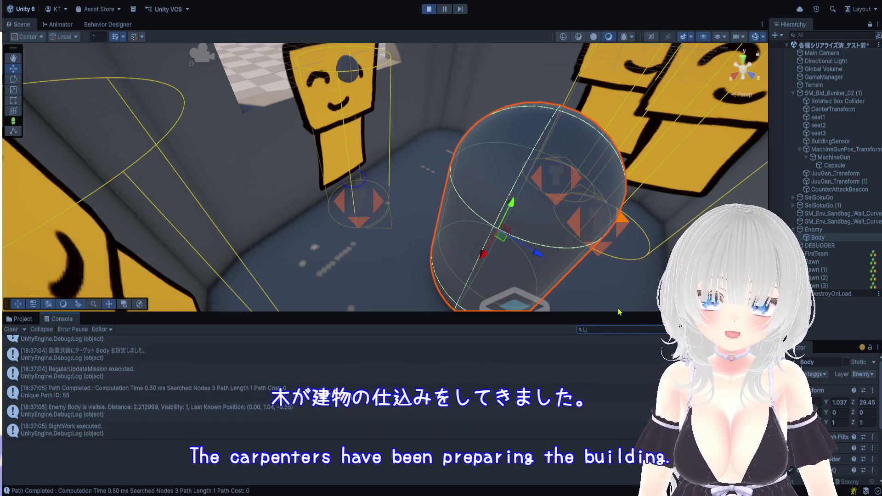
Step: Filter the Console for 進入, pause, and view the defensive-battle start message's stack trace
type("進入")
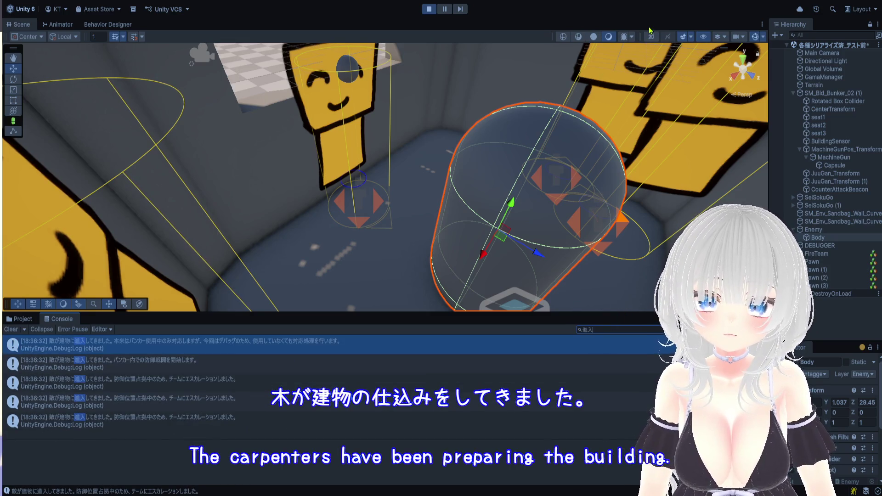
left_click(442, 9)
left_click(320, 352)
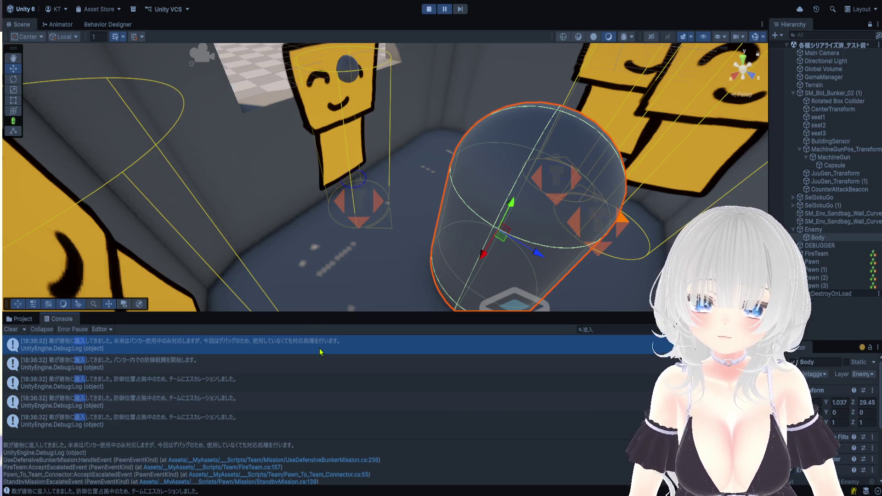
left_click(323, 366)
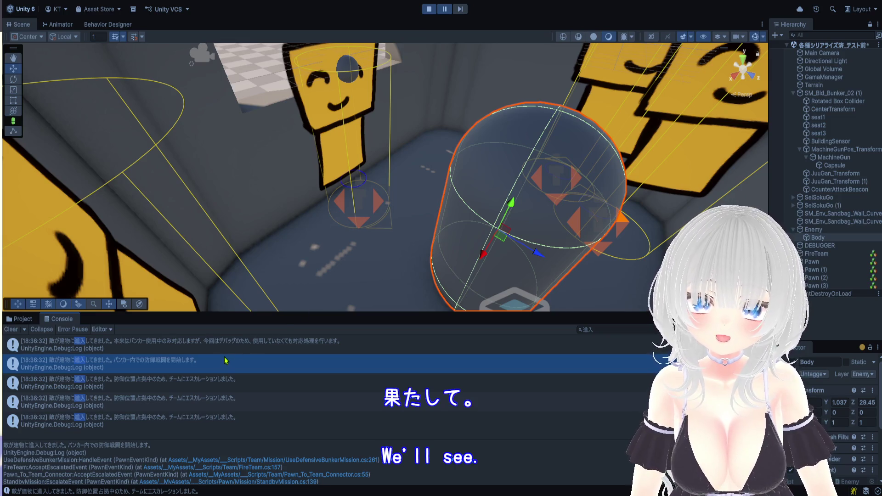
left_click(244, 350)
left_click(241, 372)
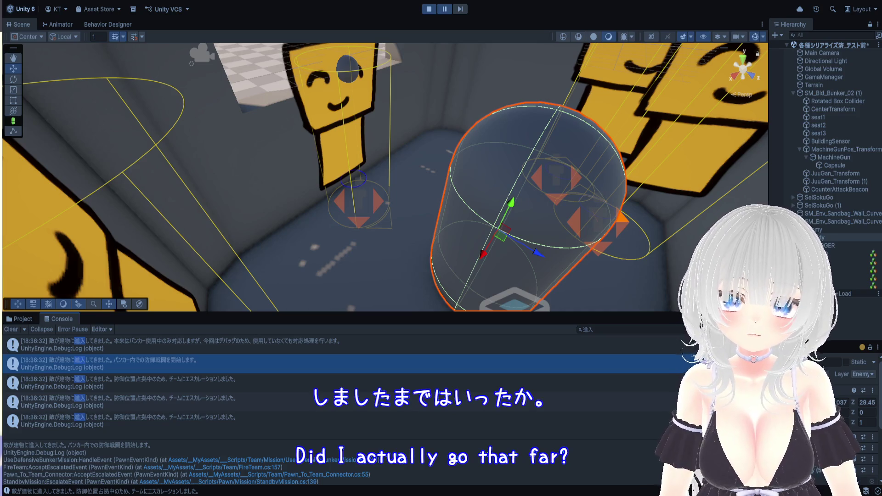
Step: Filter the Console for 防御戦闘 and show the matching defensive-battle message's stack trace
type("防御戦闘")
left_click(259, 347)
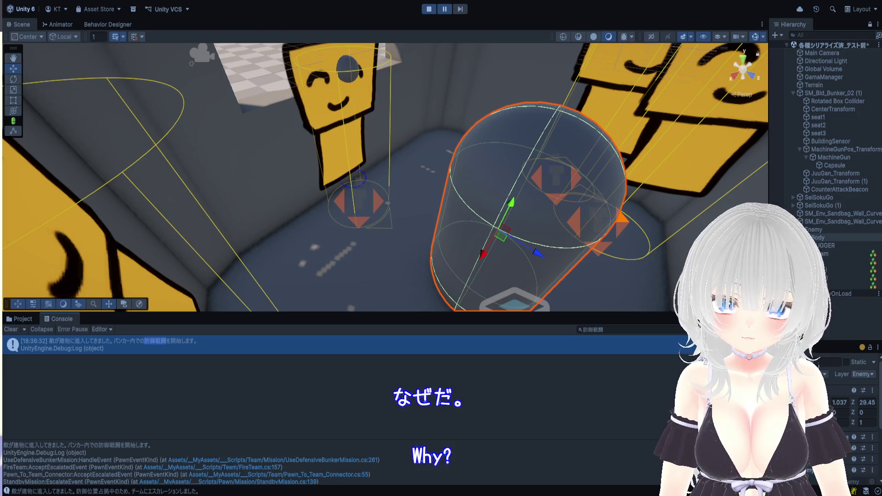
left_click(598, 330)
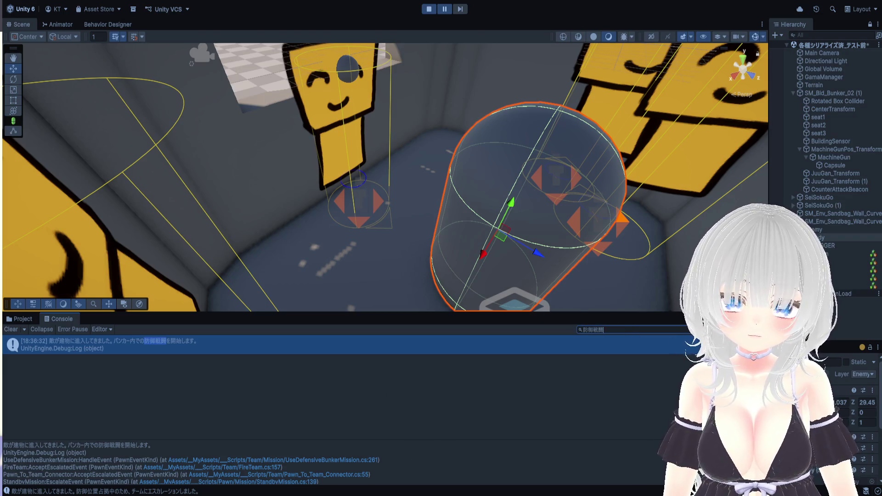
key("Return")
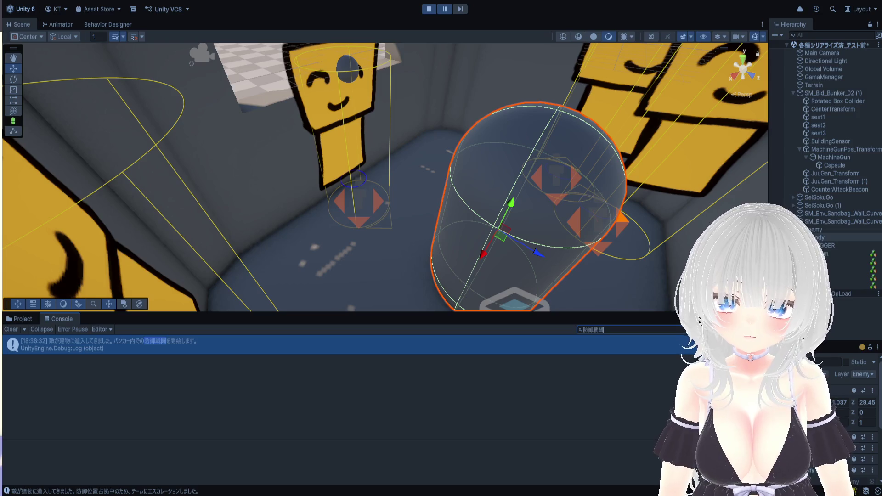
left_click(63, 360)
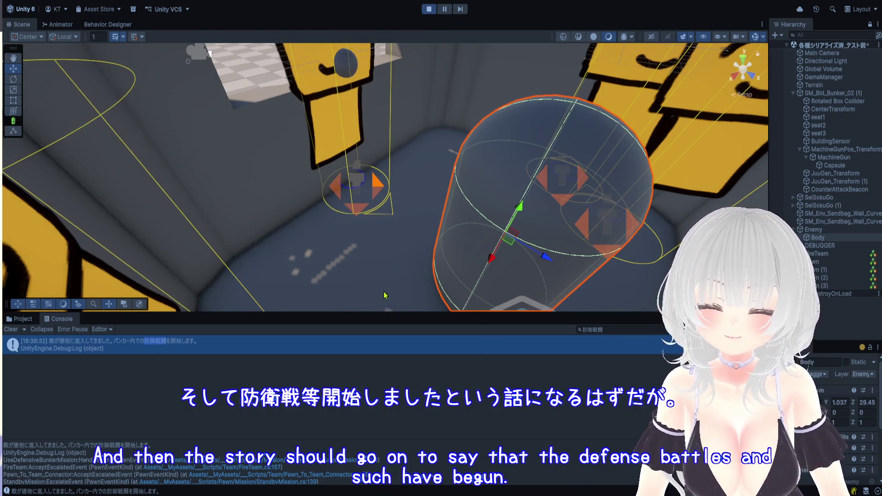
mouse_move(407, 314)
left_mouse_down()
mouse_move(506, 217)
mouse_move(570, 191)
left_mouse_up()
Step: Show only errors in the Console with no search filter, and pause the game
left_click(759, 200)
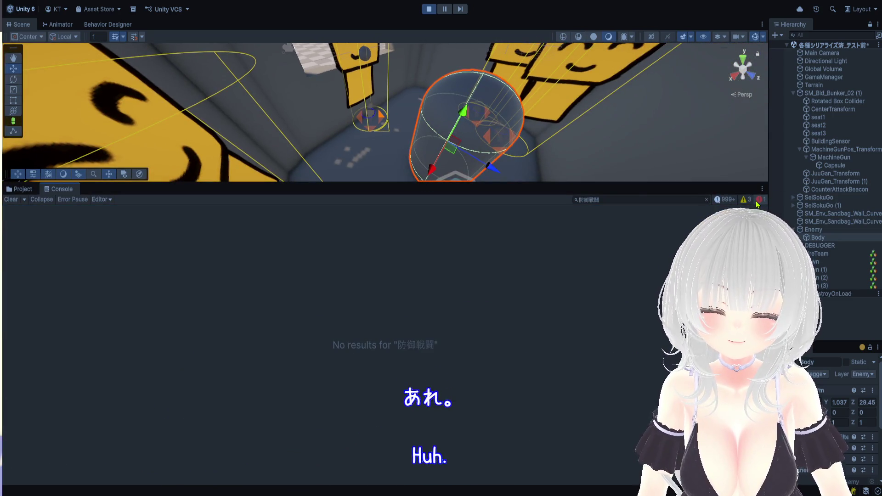
left_click(707, 199)
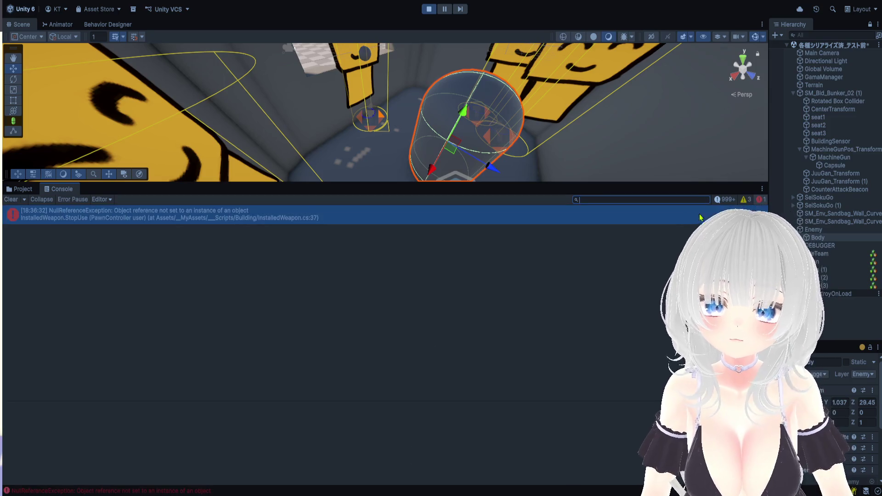
left_click(445, 10)
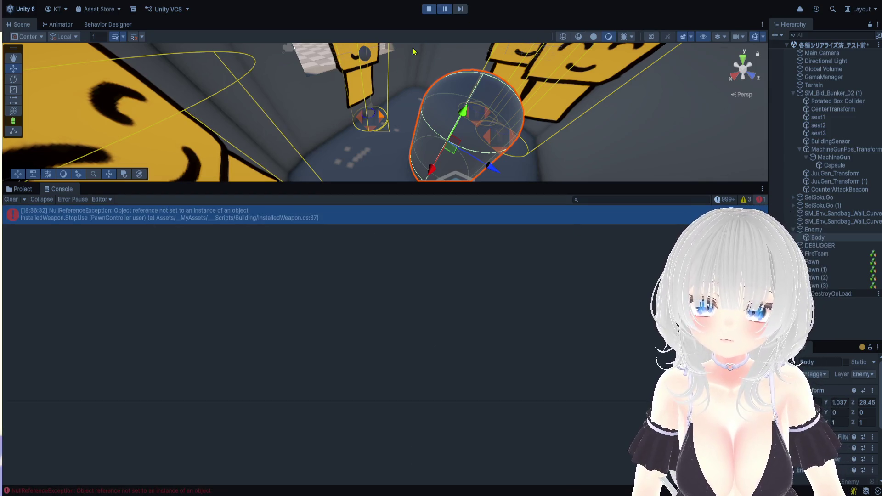
Step: Inspect the NullReferenceException trace from InstalledWeapon.StopUse and its Pawn (3), then stop playing
left_click(288, 215)
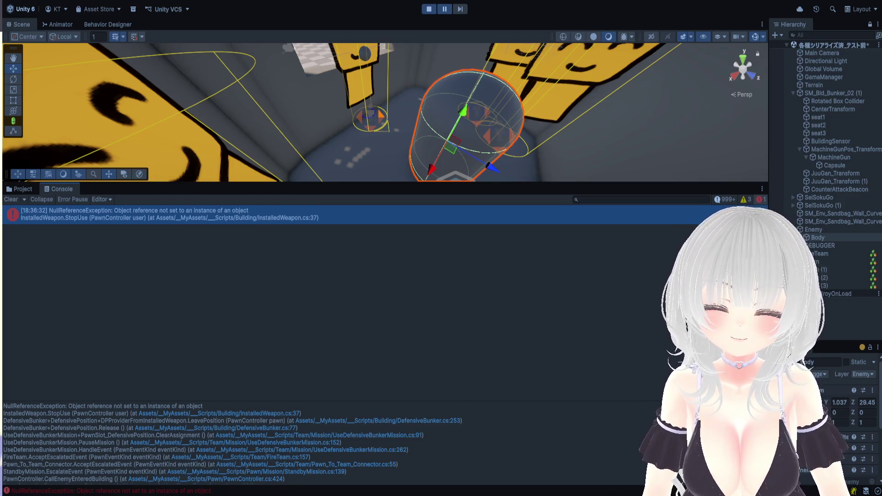
scroll(372, 450, "down", 2)
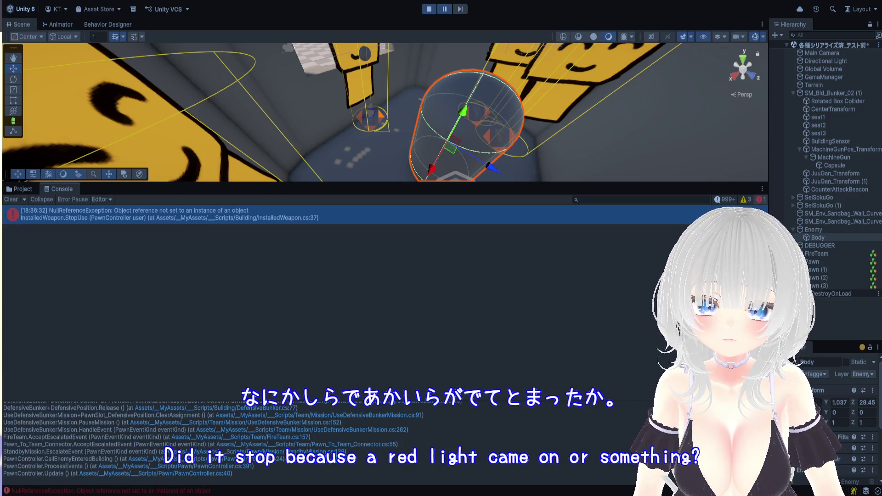
scroll(267, 440, "up", 3)
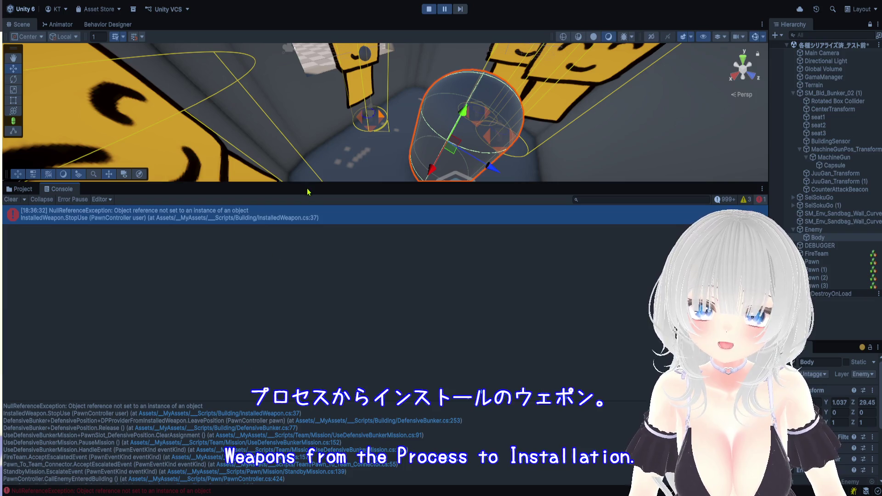
left_click(314, 217)
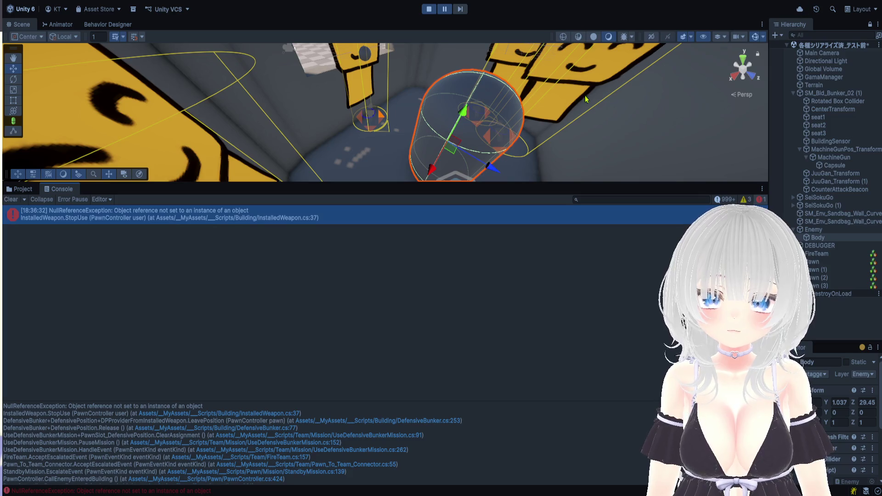
left_click(429, 9)
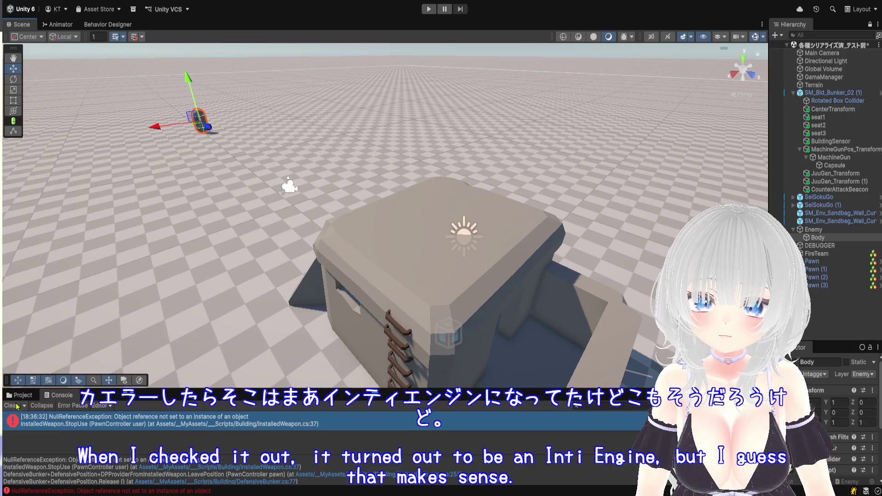
Step: Clear the old Console errors, then run Play mode briefly and stop it again
left_click(11, 406)
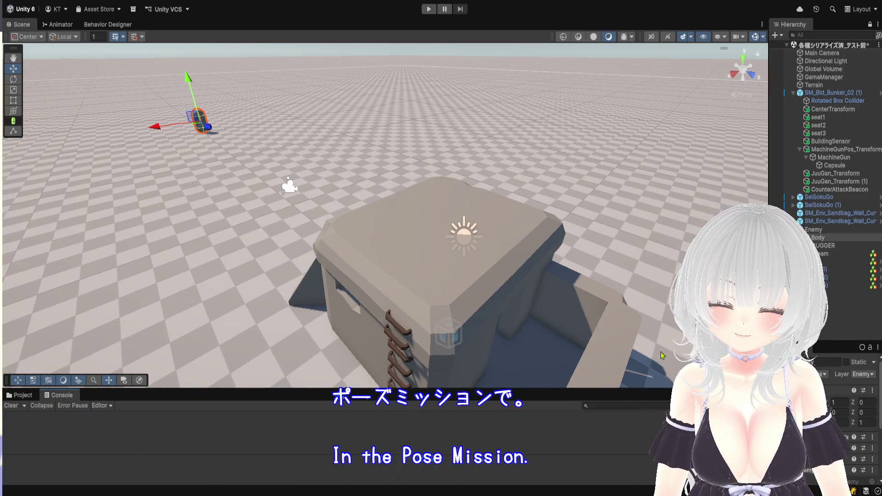
scroll(625, 359, "down", 5)
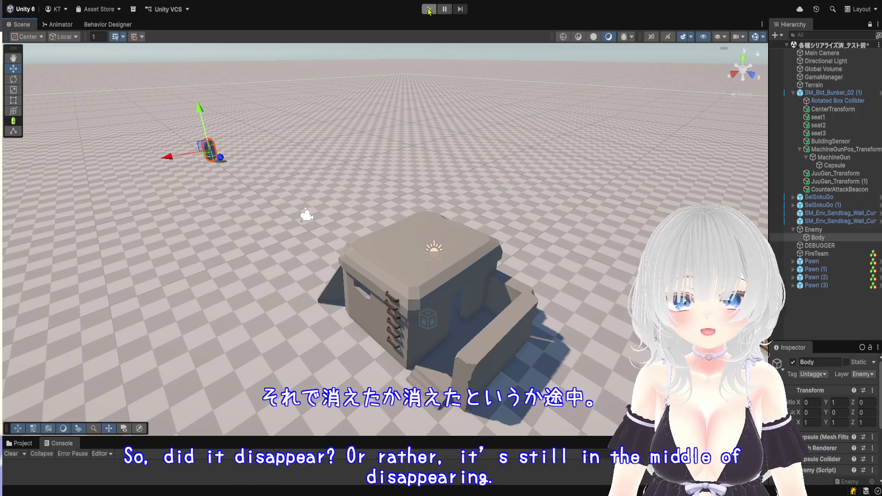
left_click(429, 9)
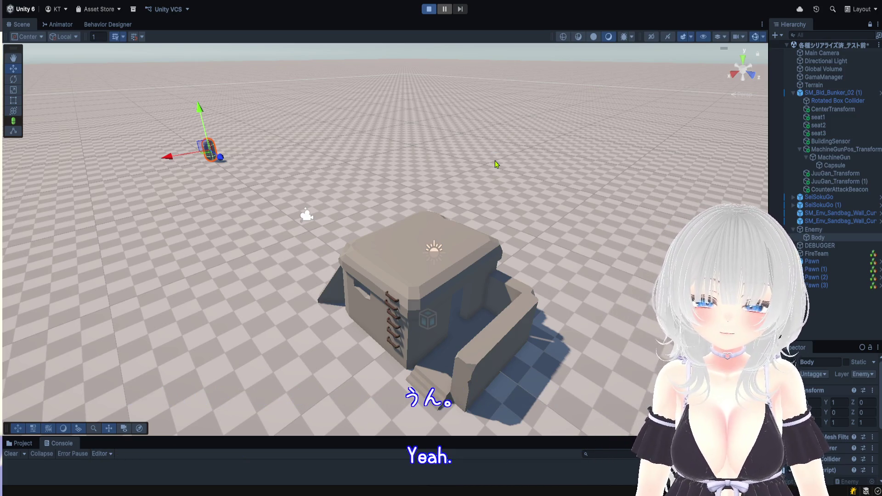
left_click(429, 10)
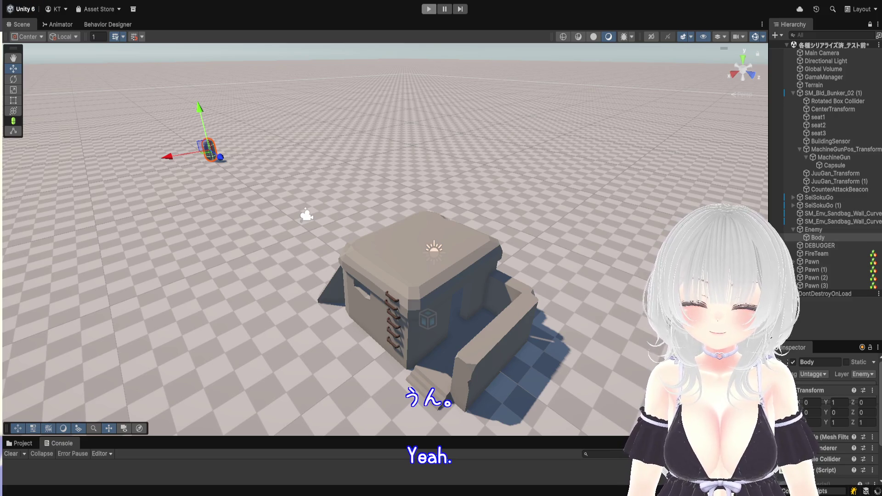
key("ctrl+p")
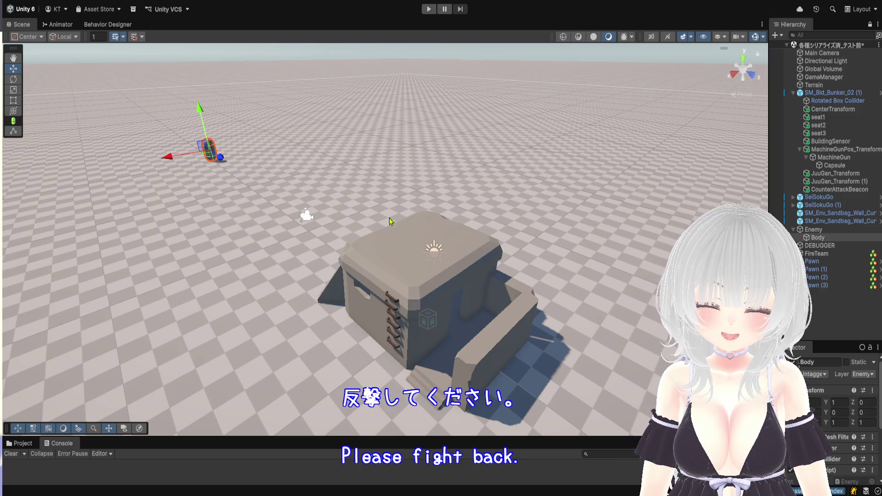
Step: Run the game, pause as the yellow pawns reach the bunker, and drag the enemy body toward it
left_click(429, 9)
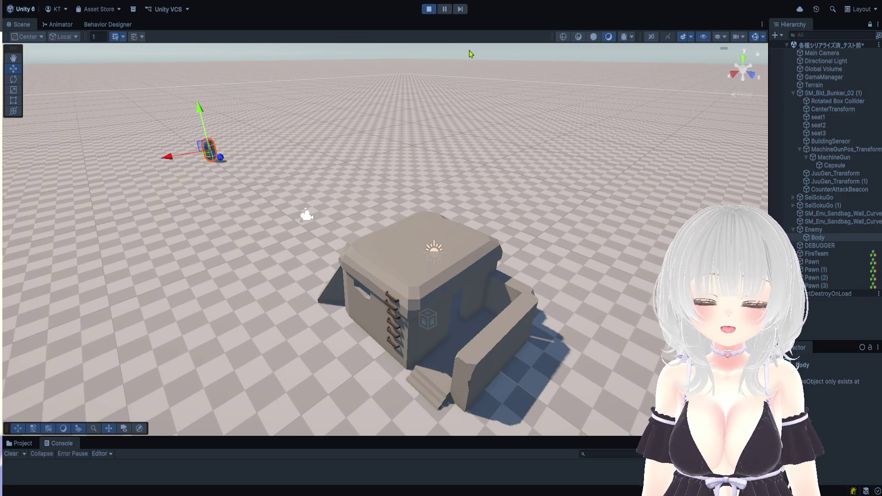
scroll(512, 207, "down", 3)
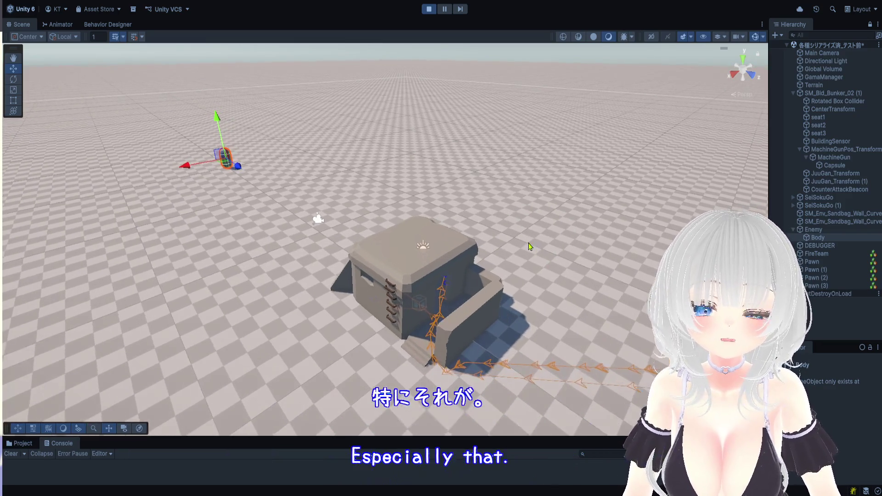
scroll(565, 161, "up", 2)
scroll(565, 162, "down", 1)
left_click_drag(579, 174, 612, 186)
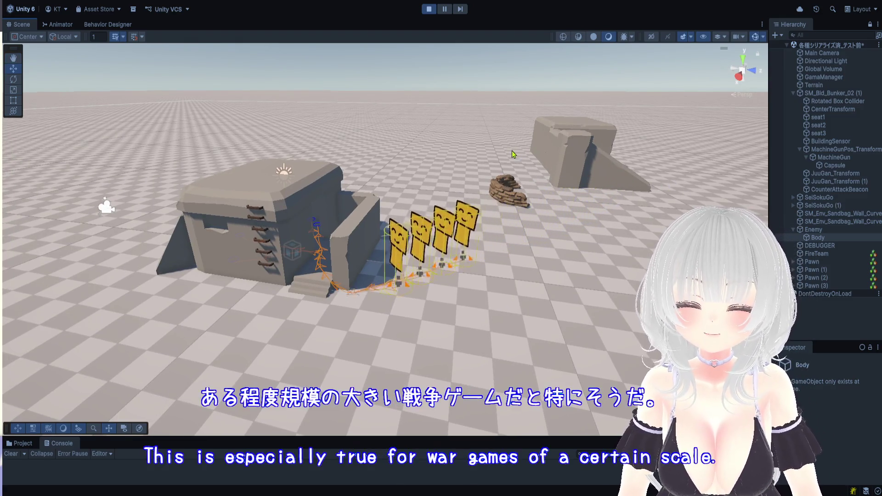
scroll(506, 156, "up", 1)
mouse_move(506, 156)
left_mouse_down()
mouse_move(553, 175)
mouse_move(471, 156)
mouse_move(530, 133)
left_mouse_up()
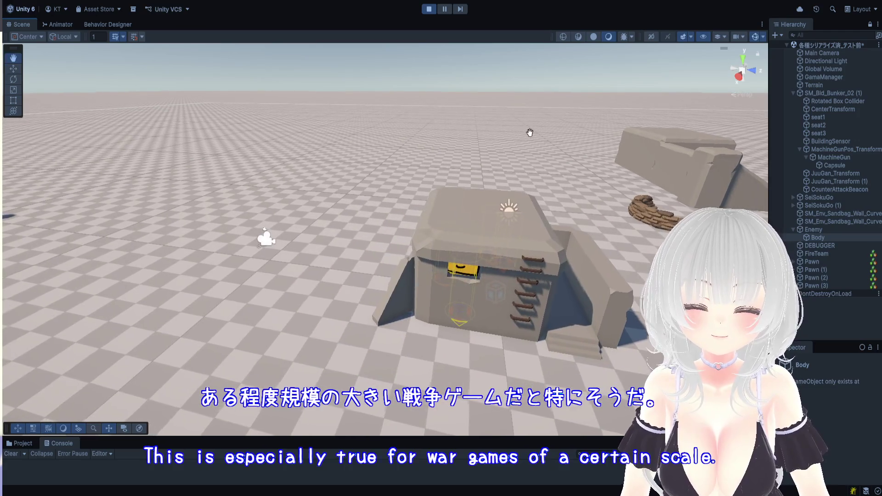
left_click(444, 9)
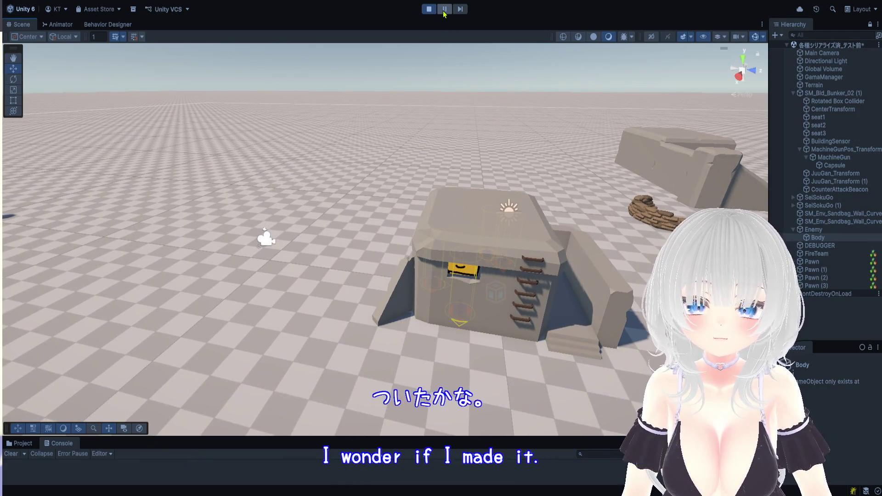
left_click_drag(60, 217, 499, 265)
Step: Move the enemy Body capsule into the bunker room beside the pawns
scroll(498, 265, "up", 8)
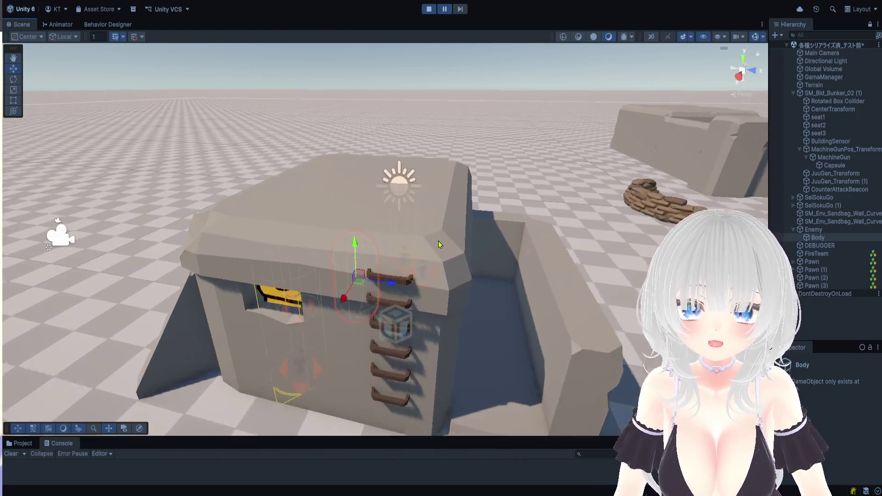
scroll(440, 258, "up", 6)
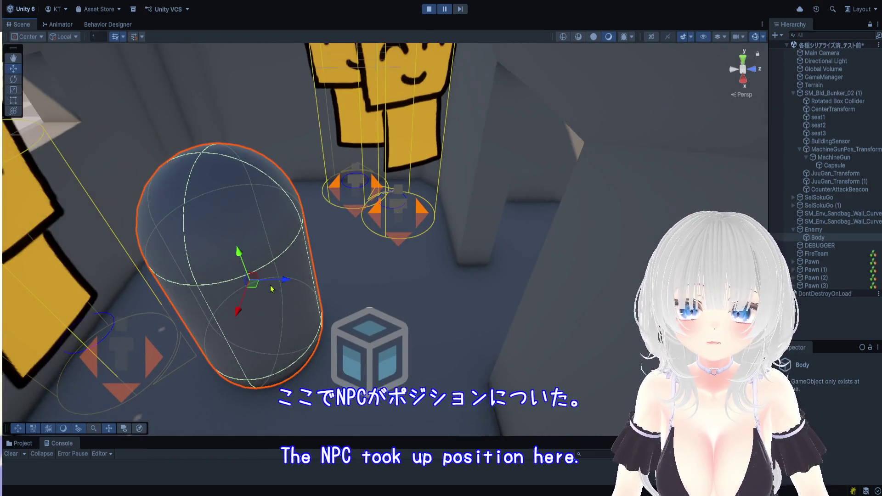
mouse_move(280, 285)
left_mouse_down()
mouse_move(556, 275)
mouse_move(523, 221)
left_mouse_up()
left_click(529, 226)
left_click(532, 224)
left_click_drag(494, 193, 500, 193)
left_click_drag(613, 178, 494, 60)
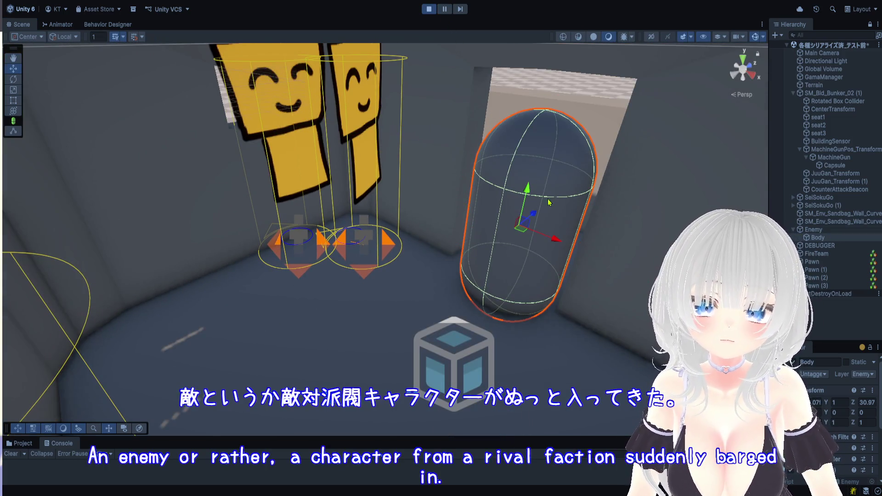
left_click_drag(541, 289, 559, 324)
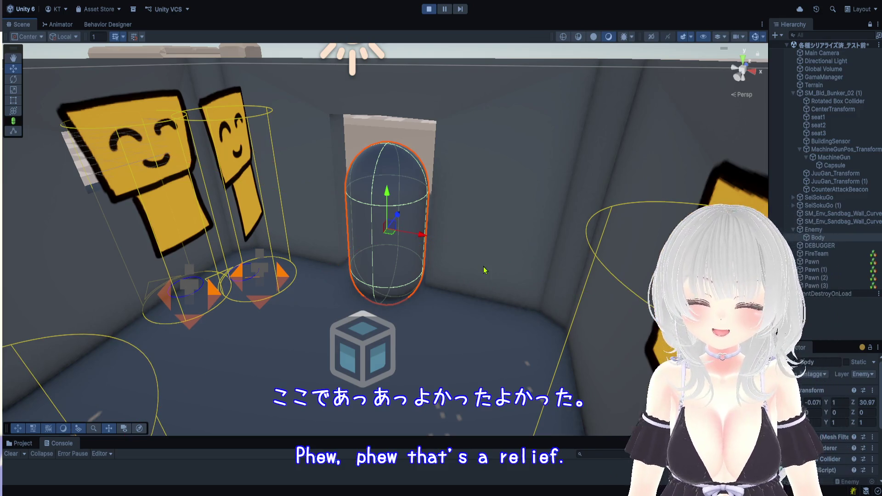
mouse_move(490, 257)
left_mouse_down()
mouse_move(433, 309)
mouse_move(464, 338)
left_mouse_up()
scroll(464, 338, "down", 6)
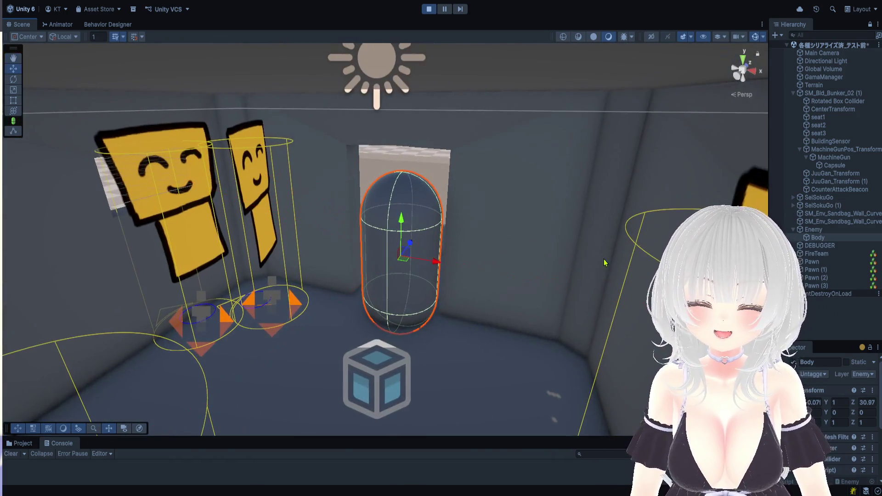
scroll(586, 271, "down", 5)
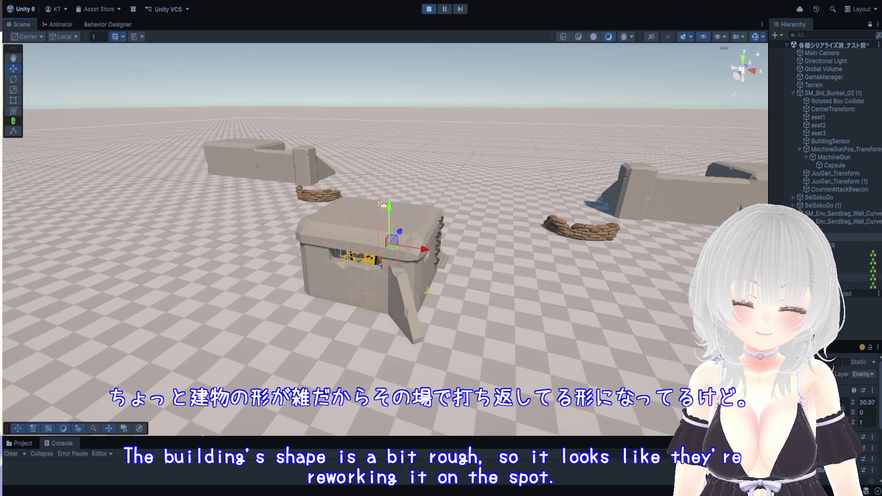
Step: Duplicate the Enemy and place Enemy (1) on open ground outside the bunker at Z -42.36
key("ctrl+d")
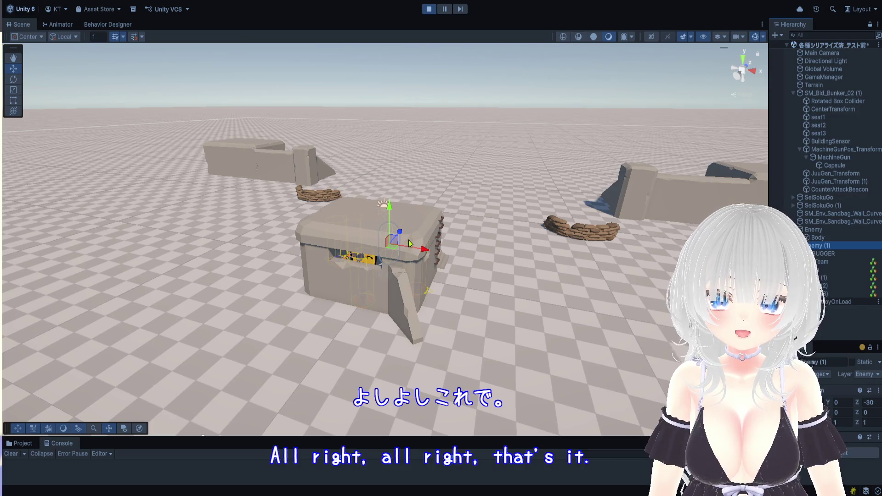
left_click_drag(393, 240, 207, 414)
scroll(313, 340, "down", 2)
mouse_move(314, 340)
left_mouse_down()
mouse_move(556, 294)
mouse_move(558, 306)
mouse_move(489, 308)
mouse_move(542, 313)
left_mouse_up()
mouse_move(473, 306)
left_mouse_down()
mouse_move(422, 258)
mouse_move(393, 283)
mouse_move(349, 275)
mouse_move(489, 273)
mouse_move(395, 306)
mouse_move(404, 326)
left_mouse_up()
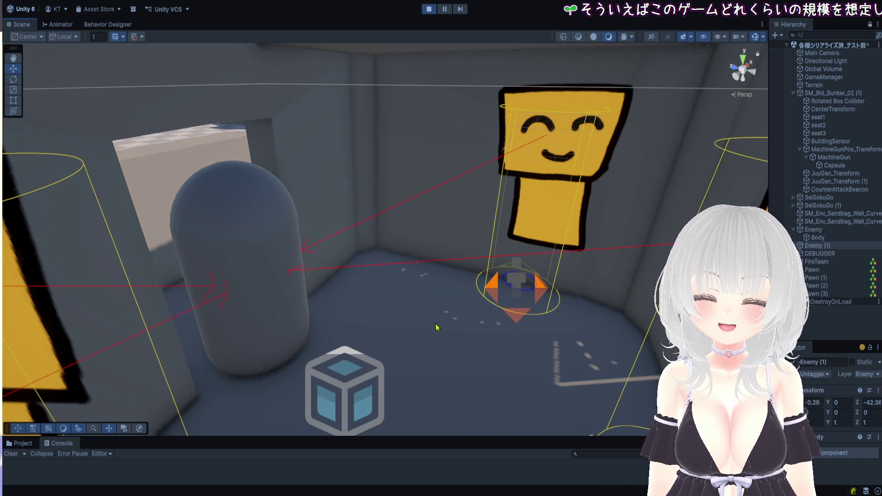
scroll(434, 345, "down", 10)
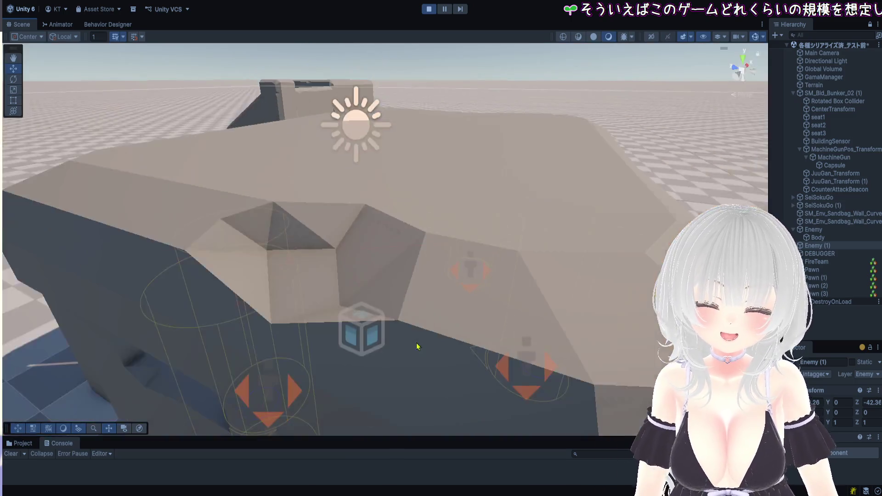
scroll(384, 277, "up", 10)
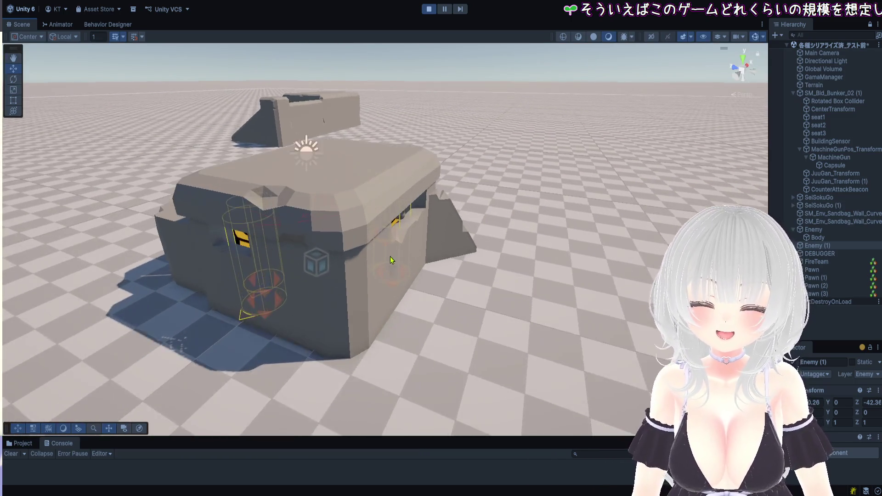
scroll(426, 380, "down", 2)
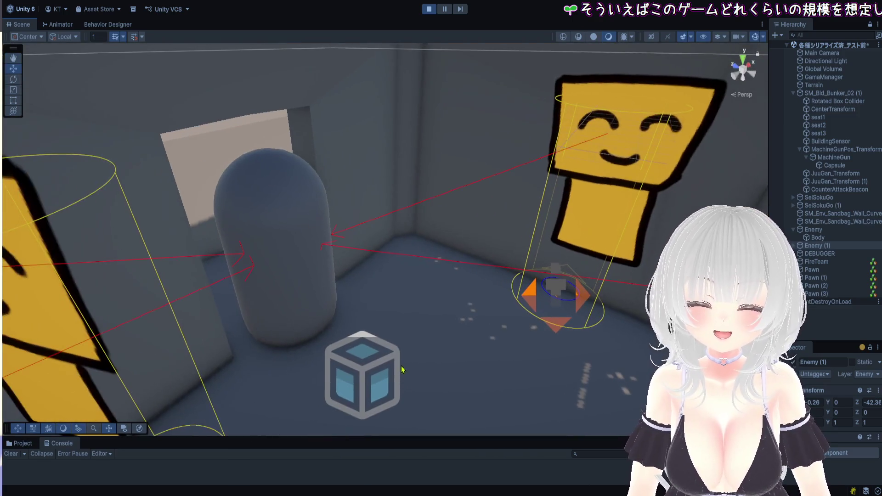
scroll(342, 275, "down", 8)
key("f")
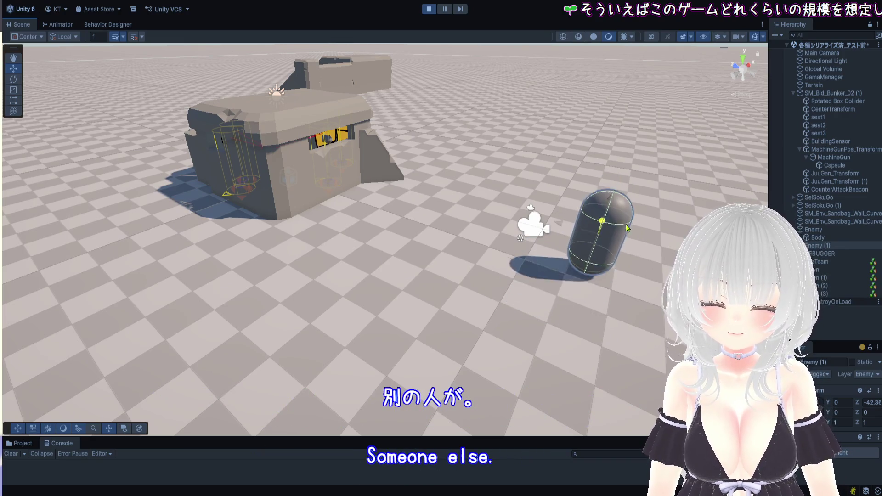
scroll(441, 192, "up", 10)
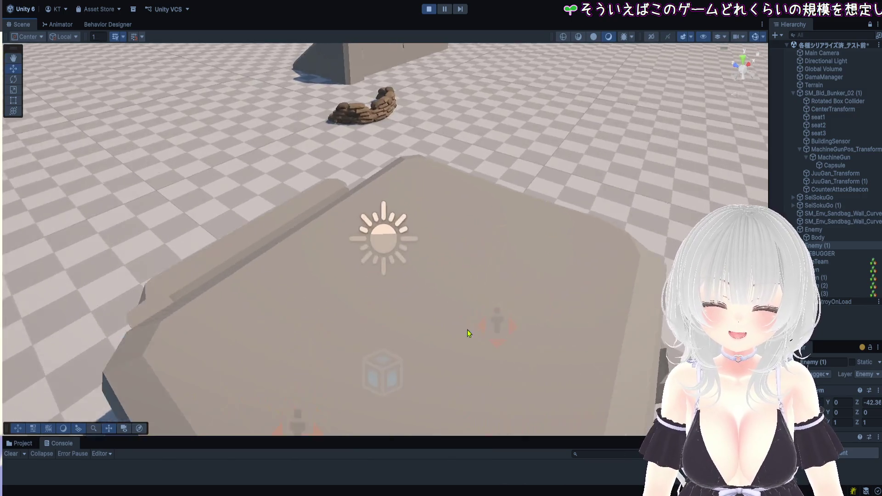
mouse_move(464, 363)
left_mouse_down()
mouse_move(583, 338)
mouse_move(570, 332)
left_mouse_up()
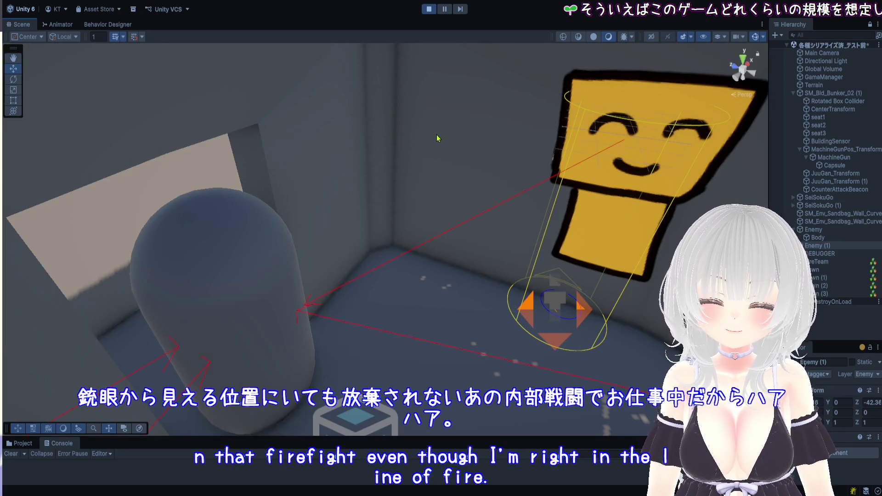
Step: Frame the bunker, zoom into its trench, and select the Enemy capsule there
left_click(443, 149)
key("f")
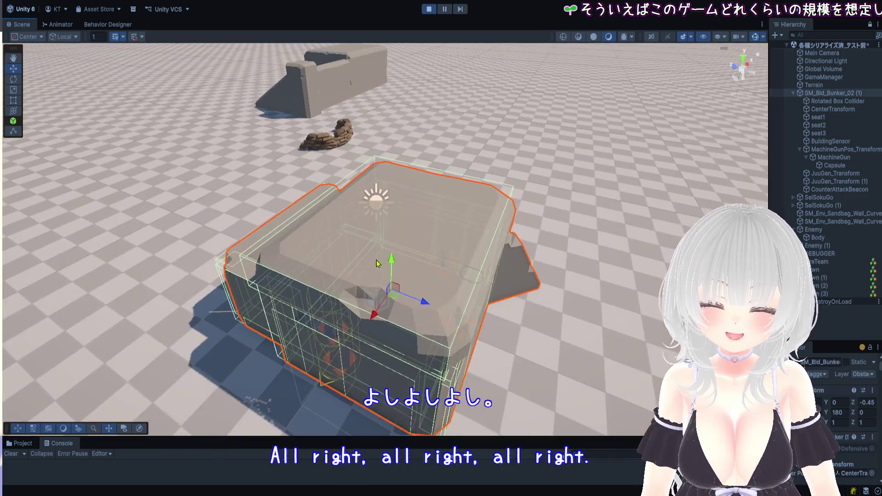
scroll(412, 228, "up", 5)
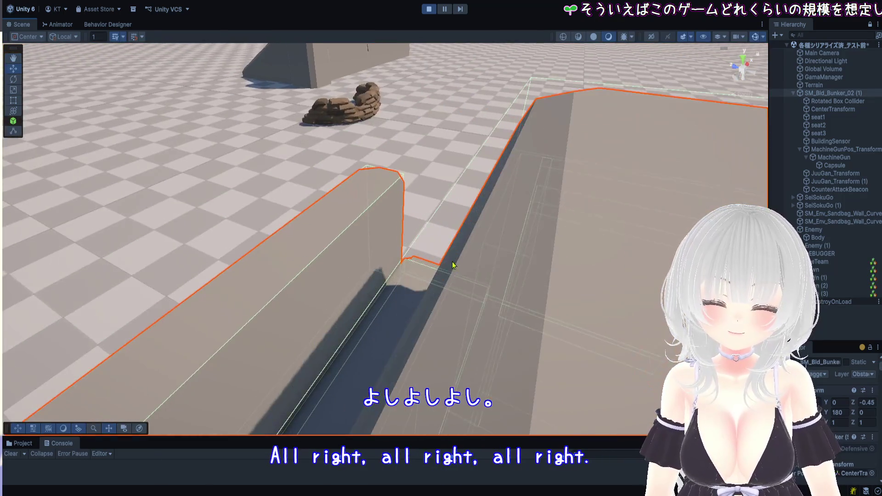
scroll(573, 290, "up", 5)
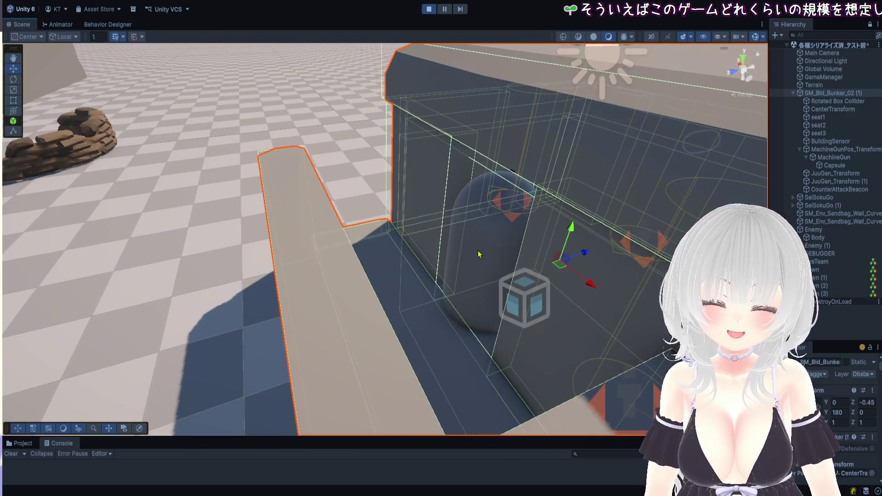
left_click(481, 256)
left_click(834, 230)
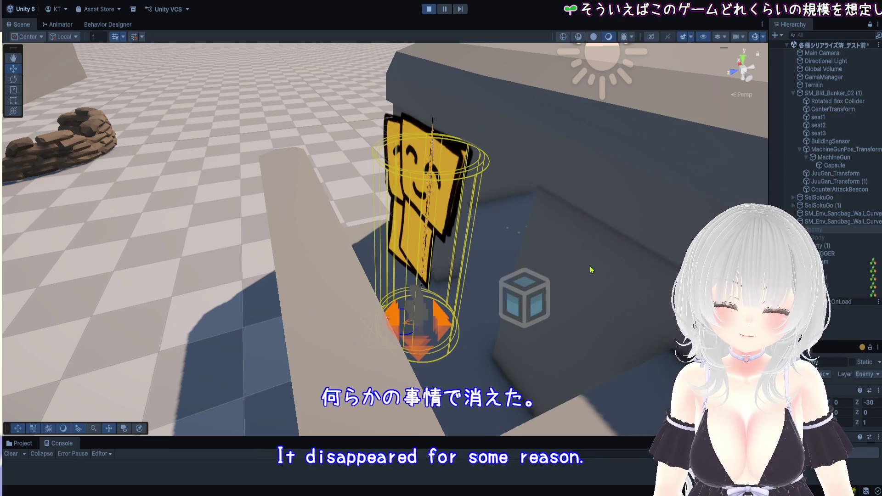
Step: Pause the game with the Enemy in the trench and search the Console for いなくなりました
scroll(519, 275, "down", 2)
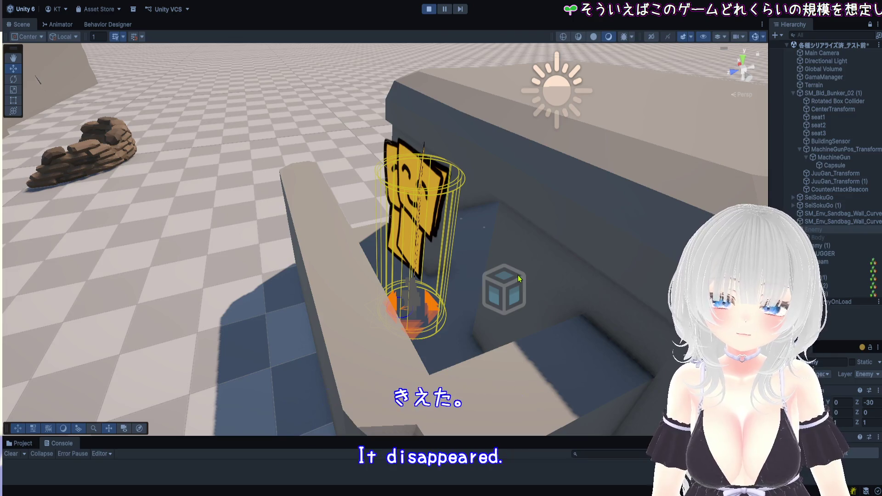
scroll(517, 275, "down", 2)
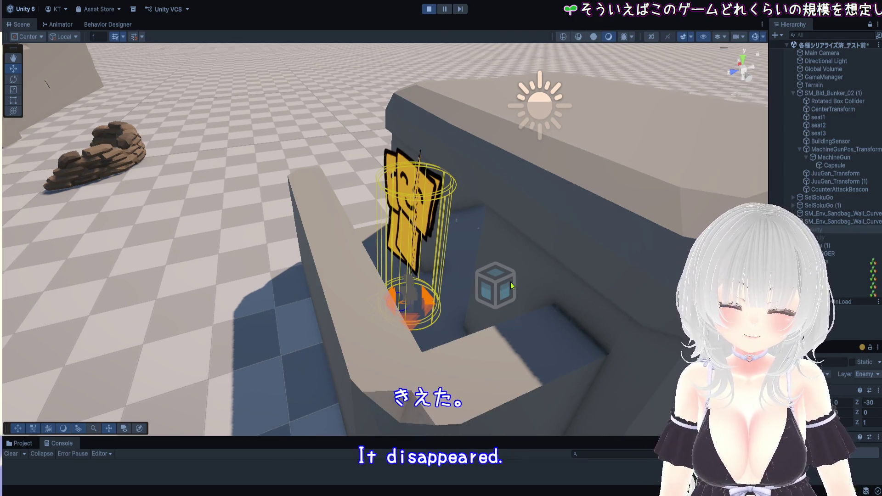
scroll(510, 283, "up", 4)
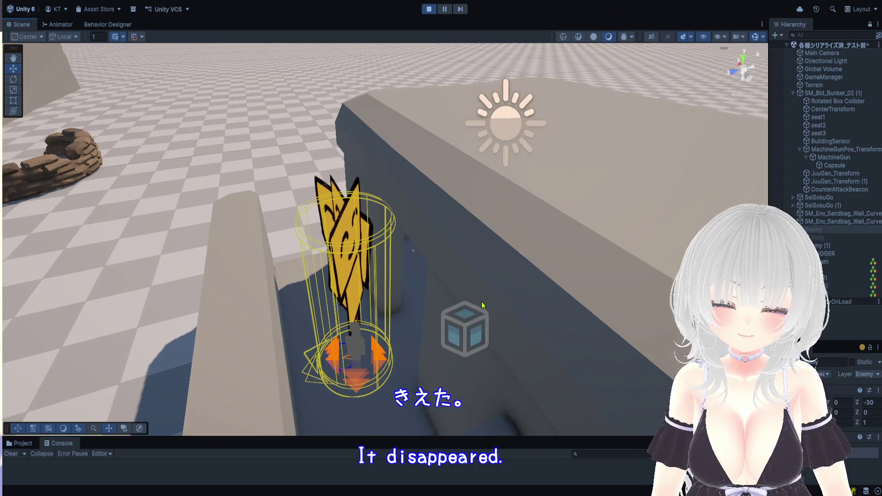
scroll(482, 305, "up", 2)
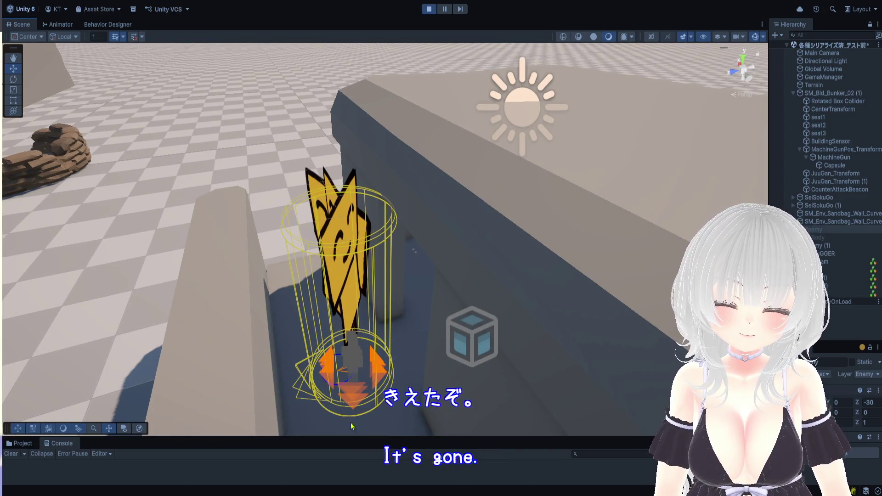
left_click(444, 9)
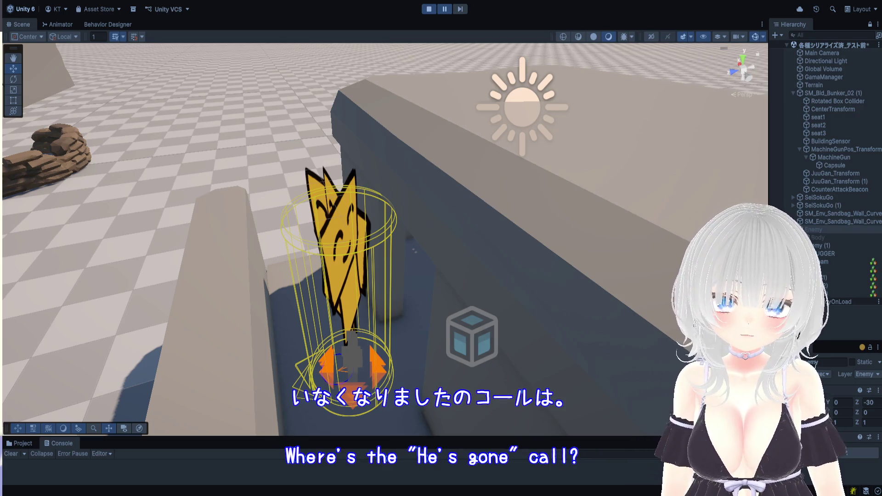
left_click(607, 454)
Step: Search the Console for 'いなくなりました', enlarge the Console to check, then clear the search
type("いなくなりました")
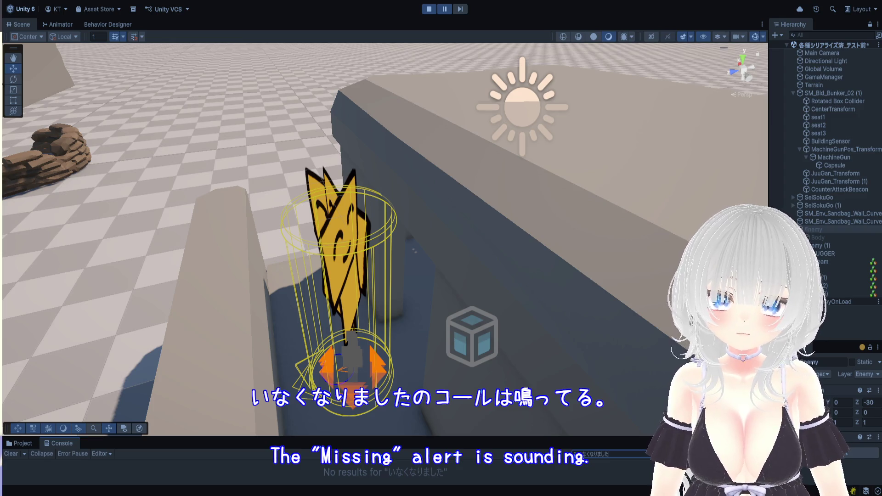
left_click_drag(680, 437, 681, 131)
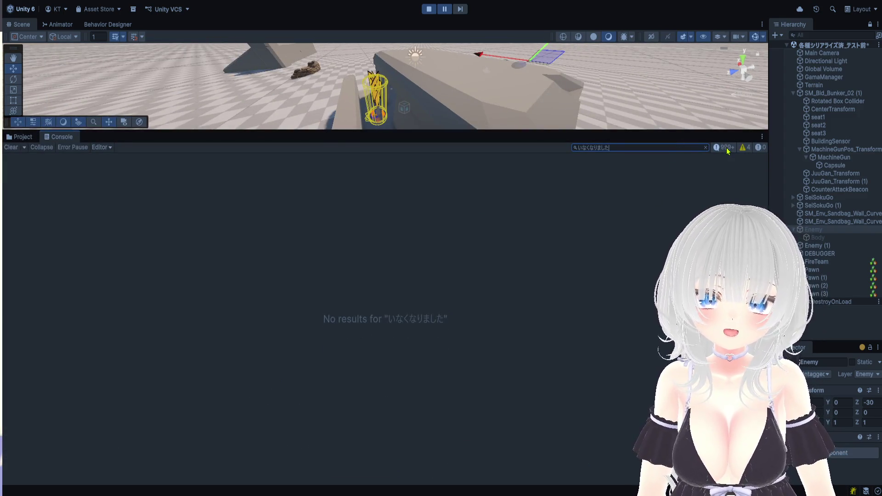
left_click(705, 147)
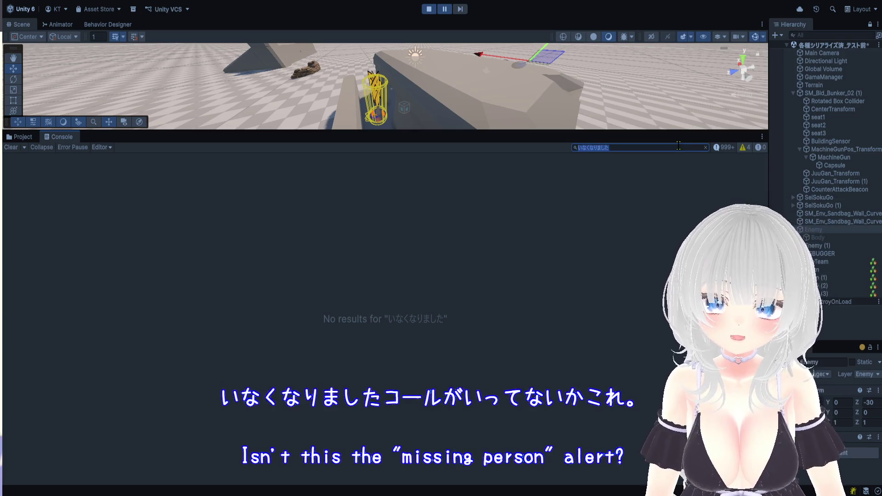
Step: Review the BoxCollider and base-mission warnings' stack traces, then shrink the Console back down
left_click(263, 184)
left_click(258, 201)
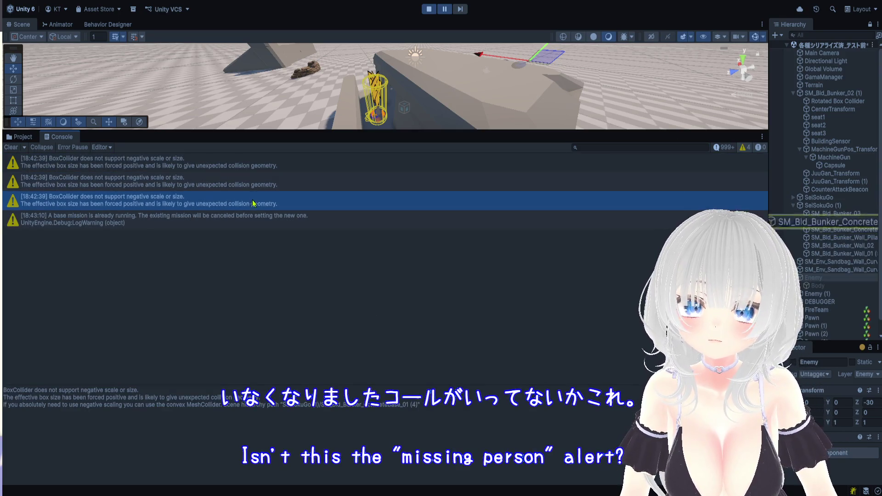
left_click(254, 221)
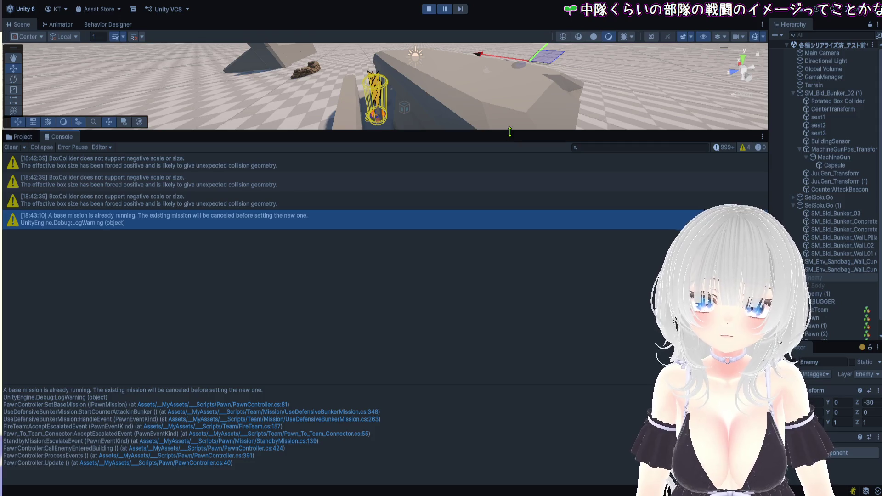
left_click_drag(510, 131, 509, 436)
scroll(482, 329, "down", 3)
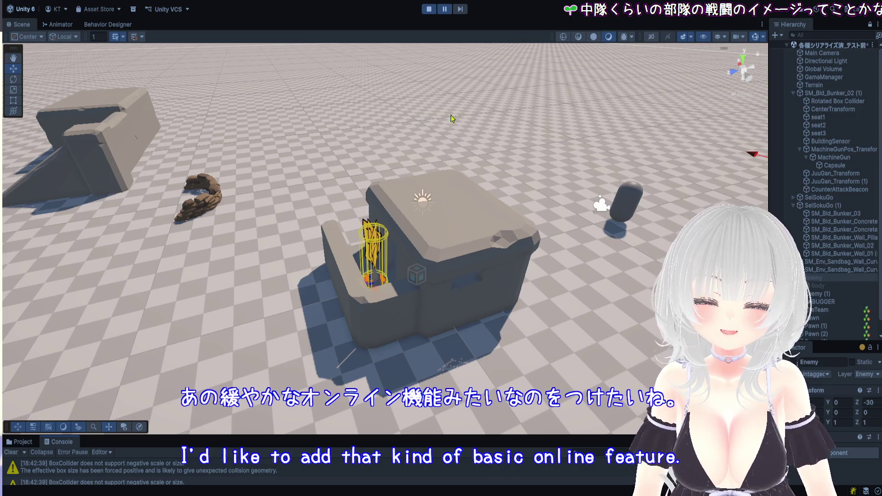
Step: Select the moving Enemy capsule in the Scene view
scroll(439, 92, "up", 3)
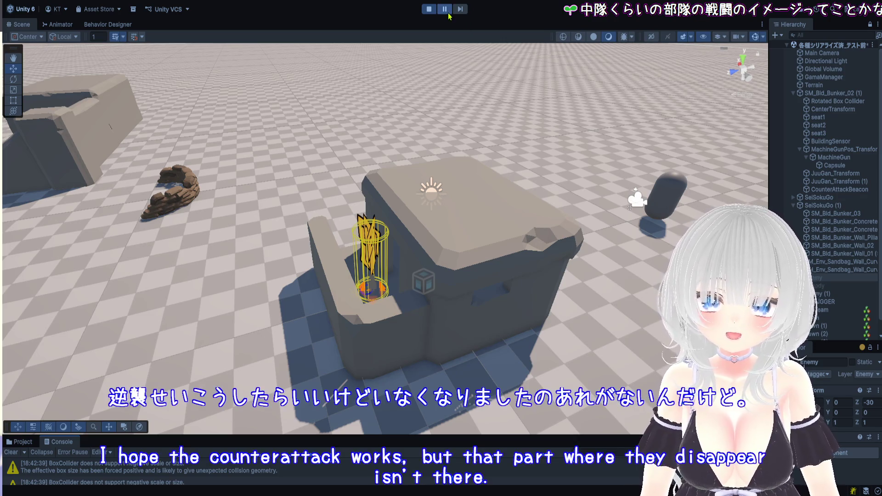
left_click(850, 278)
left_click(389, 277)
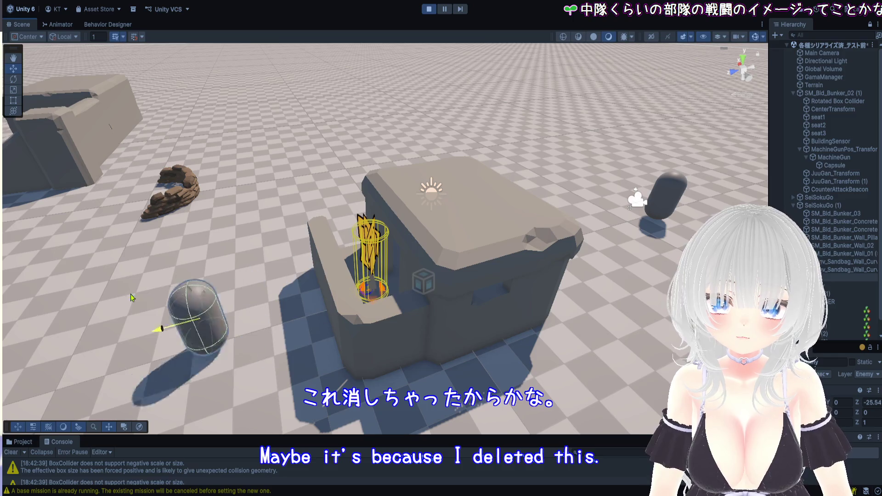
Step: Follow the capsule, pause play at Z -3.93, and search the Console for 'No enemies'
left_click_drag(35, 312, 561, 202)
scroll(562, 202, "down", 5)
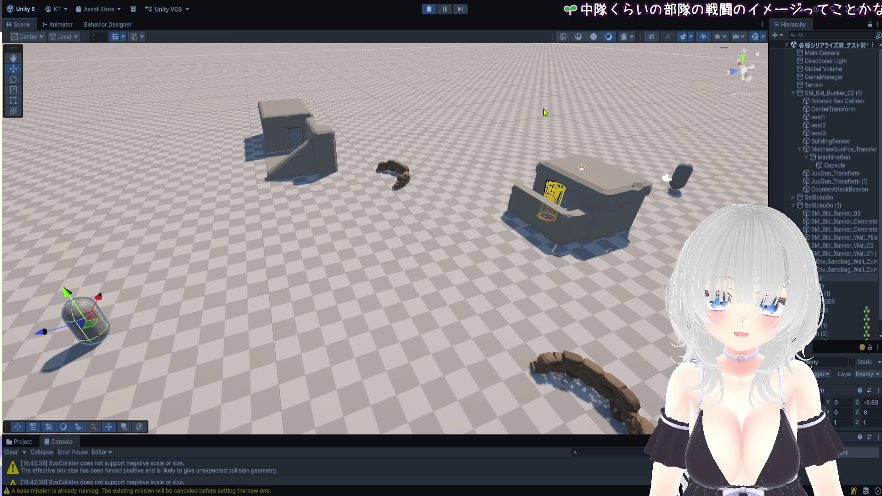
left_click(445, 9)
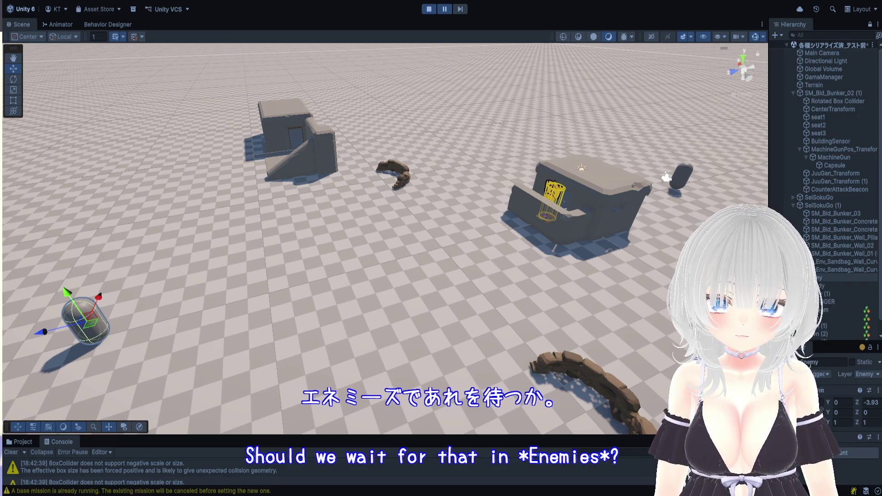
type("No enemies")
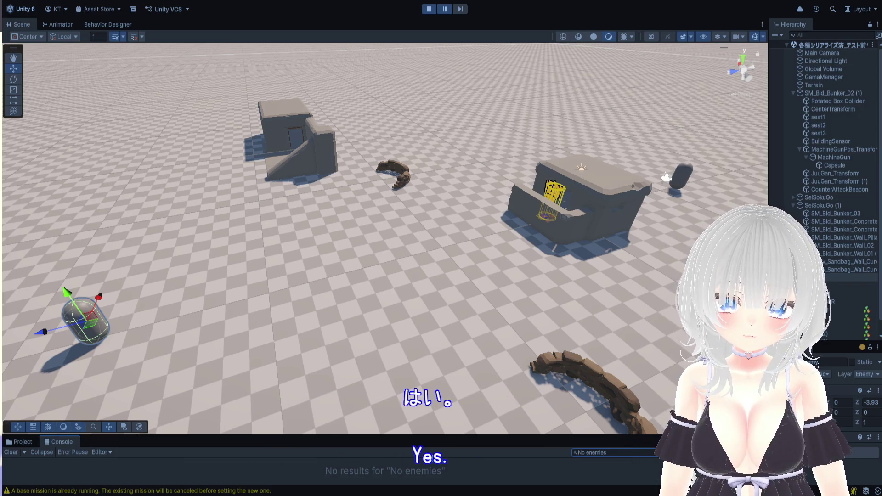
Step: Enlarge the Console and inspect stack traces of the 18:46 'No enemies inside the building' logs
left_click_drag(394, 436, 394, 79)
left_click(394, 134)
scroll(213, 228, "up", 1)
left_click(206, 226)
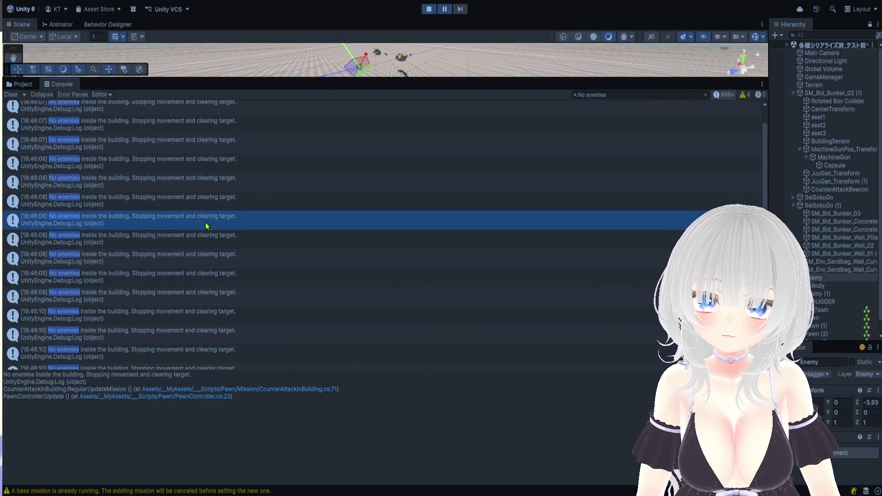
scroll(226, 232, "down", 3)
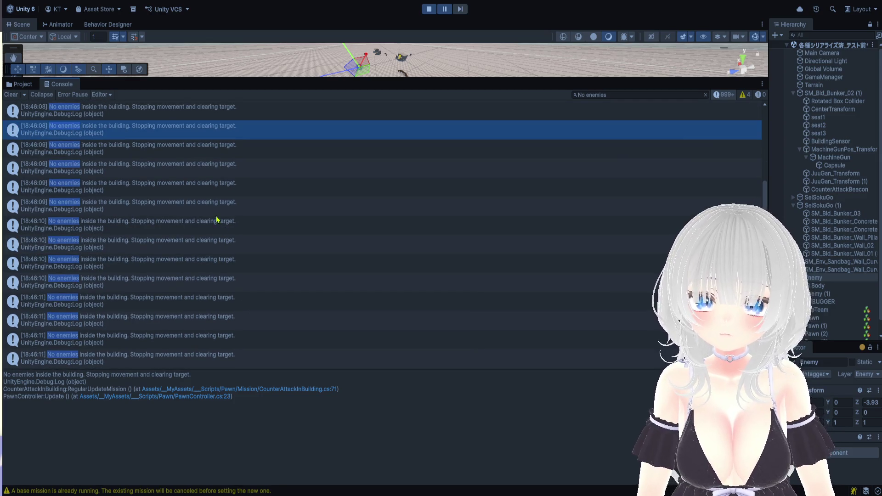
left_click(217, 234)
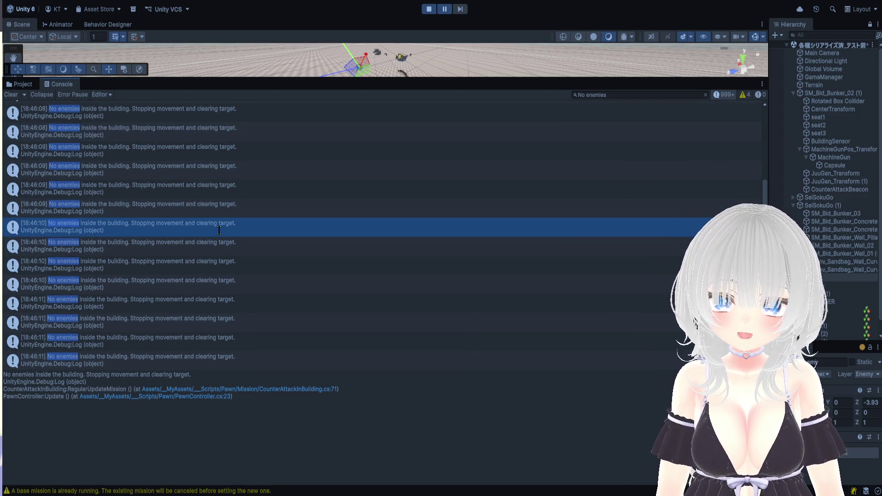
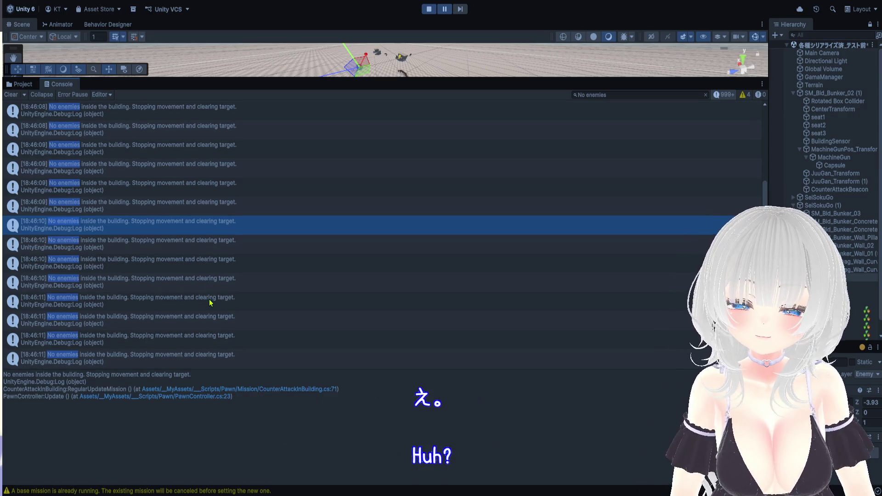
Step: Inspect the recent and older "No enemies" log entries in the Console
left_click(210, 299)
scroll(233, 306, "up", 2)
left_click(235, 289)
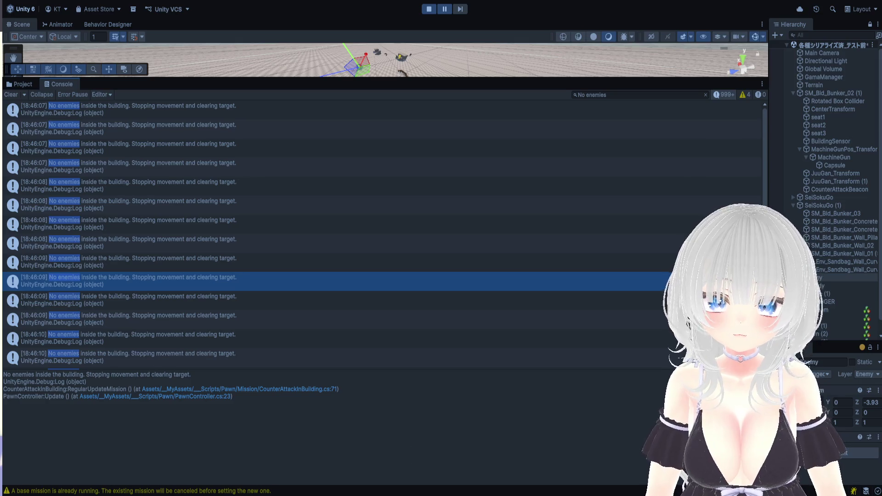
Step: Replace the Console search text "No enemies" with "敵が建物からいなくなりました"
left_click(658, 97)
key("ctrl+a")
type("敵が建物からいなくなりました")
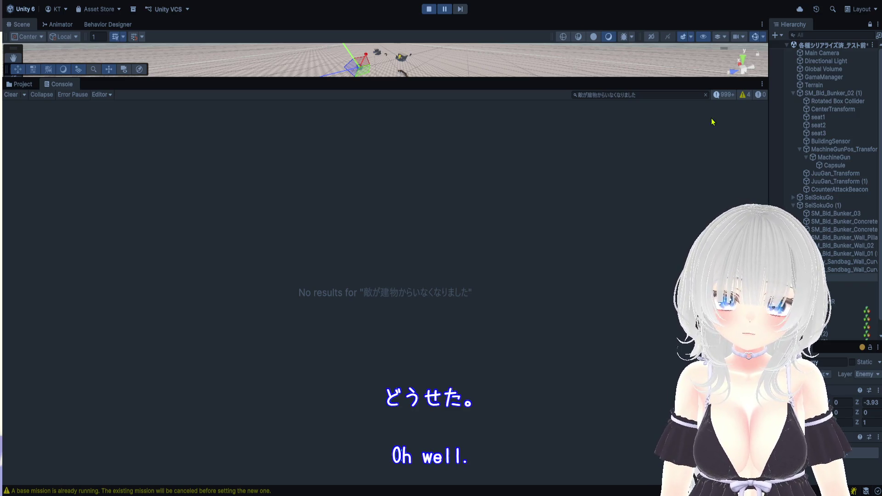
Step: Delete the Console search text so visibility and SightWork messages are listed again
left_click(644, 97)
key("ctrl+a")
key("BackSpace")
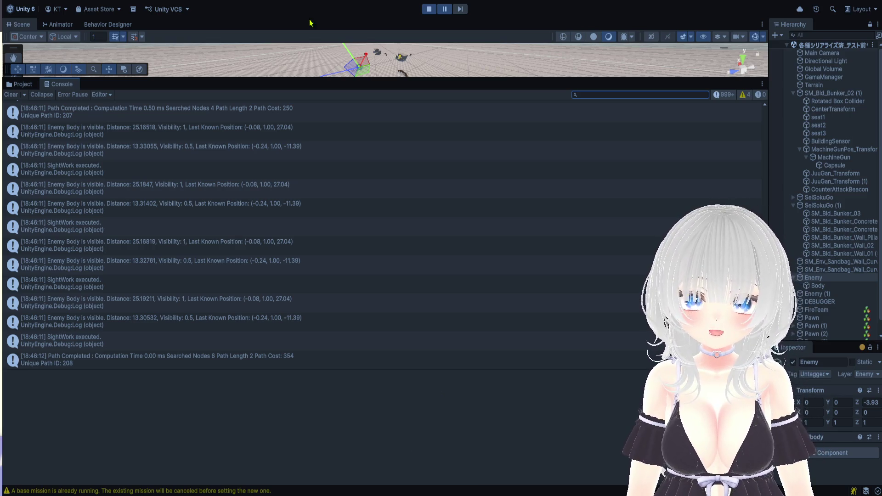
Step: Stop the game, enlarge the Scene view over the Console, and restart Play mode
left_click(429, 9)
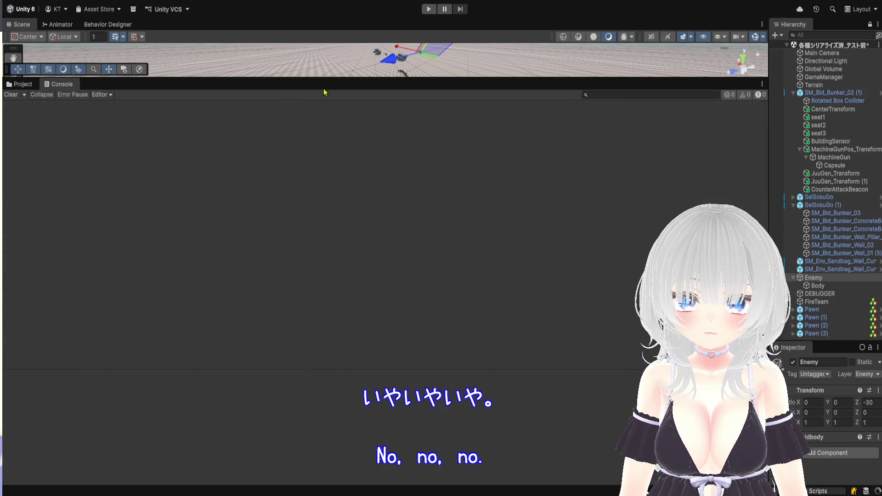
left_click_drag(329, 78, 337, 427)
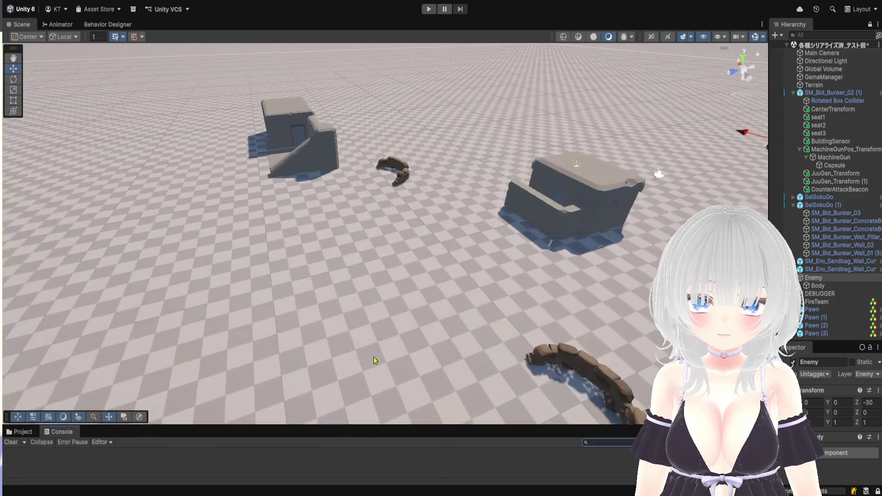
scroll(381, 230, "down", 5)
left_click(428, 9)
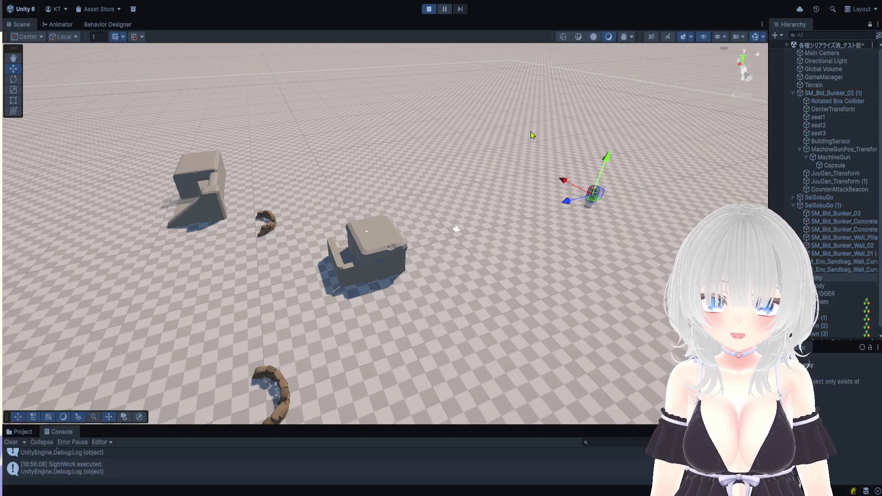
Step: Bring the bunkers into the Scene view, then select and frame the moving enemy capsule
left_click(523, 121)
left_click_drag(484, 121, 413, 184)
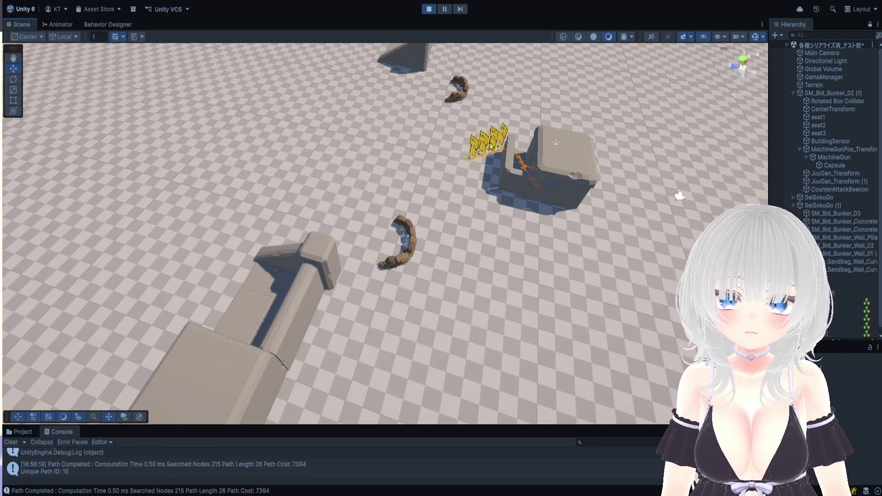
mouse_move(518, 163)
left_mouse_down()
mouse_move(390, 225)
mouse_move(443, 197)
mouse_move(450, 179)
mouse_move(475, 184)
left_mouse_up()
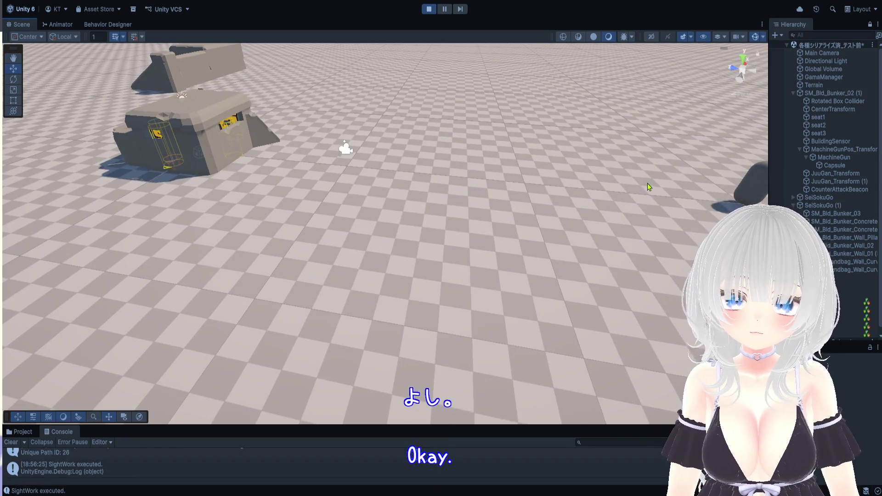
scroll(648, 185, "down", 2)
left_click(694, 190)
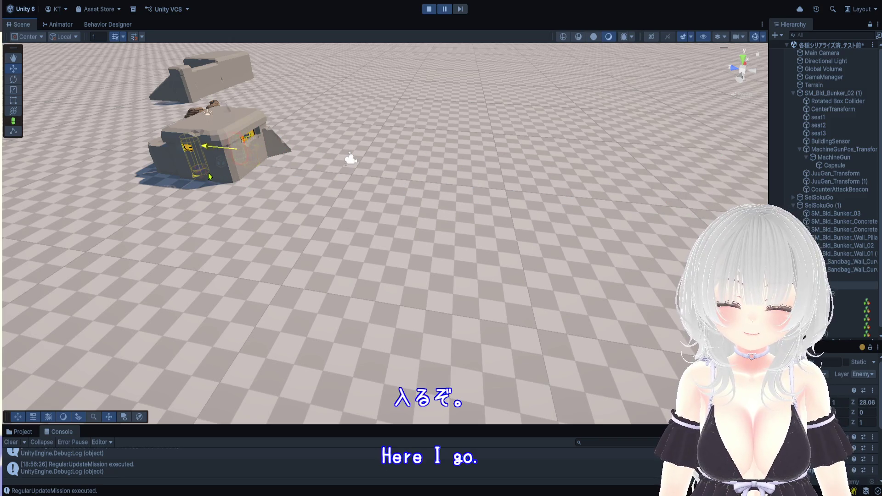
key("f")
key("f")
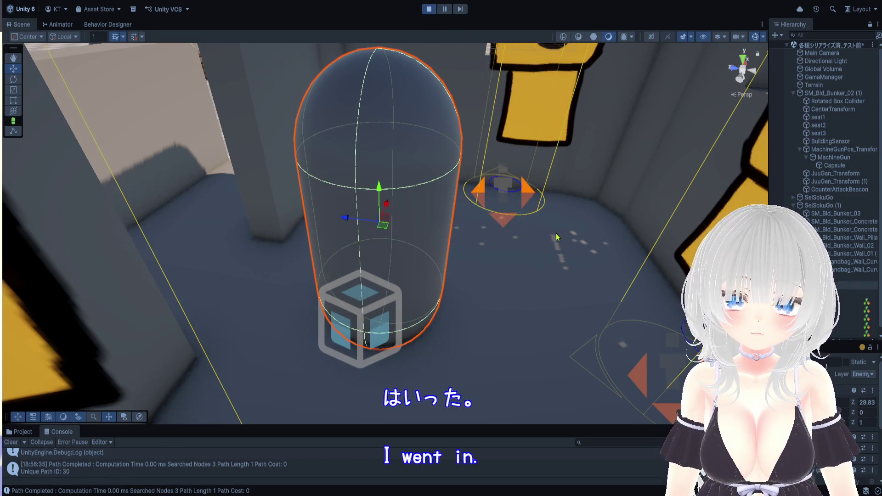
Step: Follow the capsule into the bunker and back out, then enlarge the Console
left_click_drag(552, 152, 558, 193)
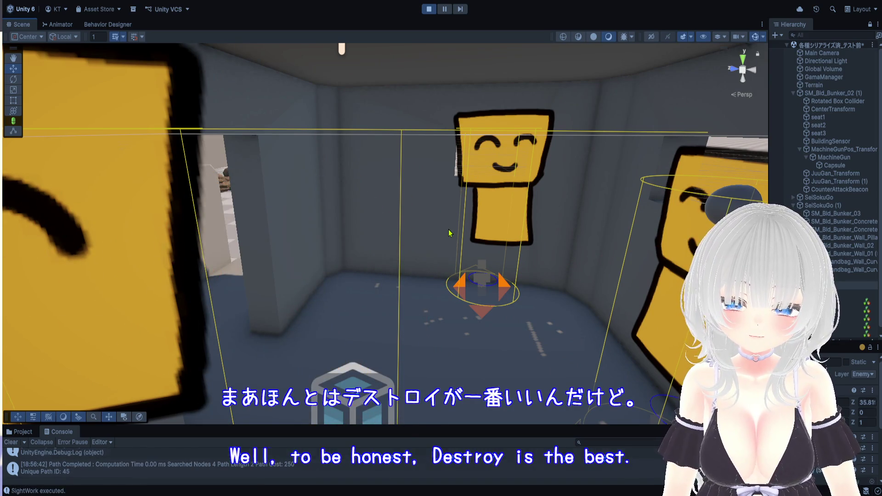
scroll(484, 266, "down", 5)
left_click_drag(456, 213, 732, 216)
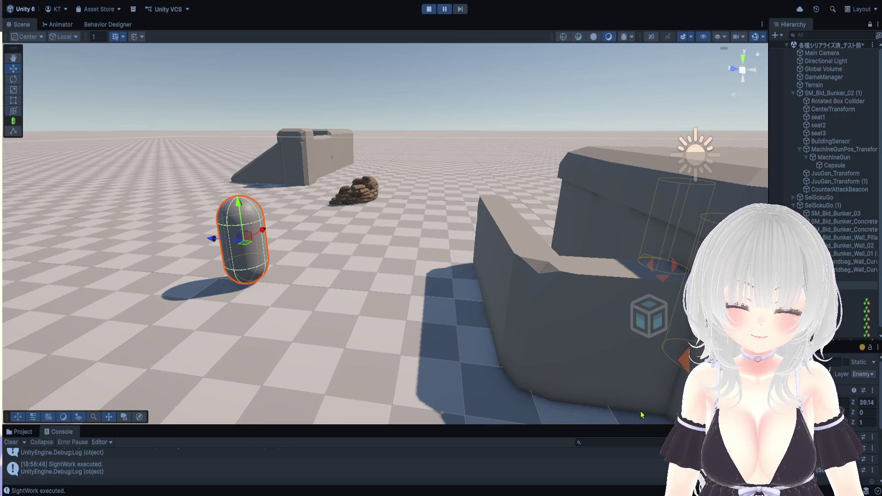
left_click_drag(642, 426, 641, 147)
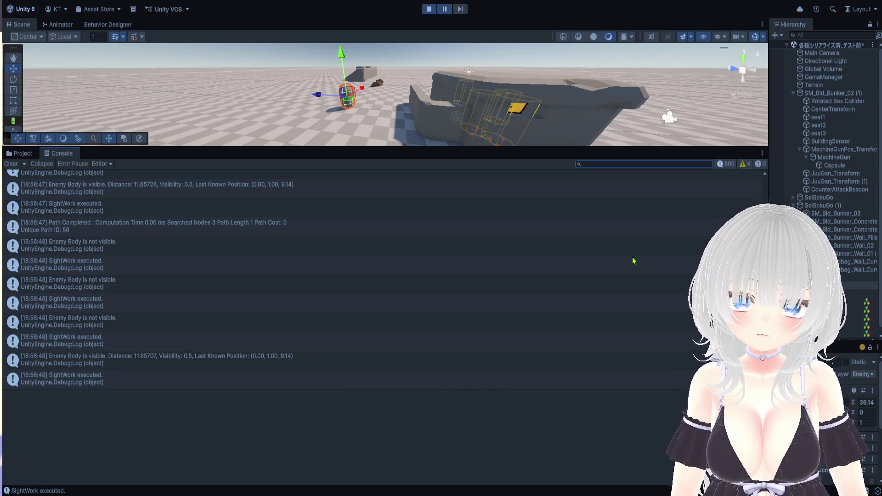
Step: Filter the Console for いなくなりました and show the latest escalation entry's stack trace
type("いなくなりました")
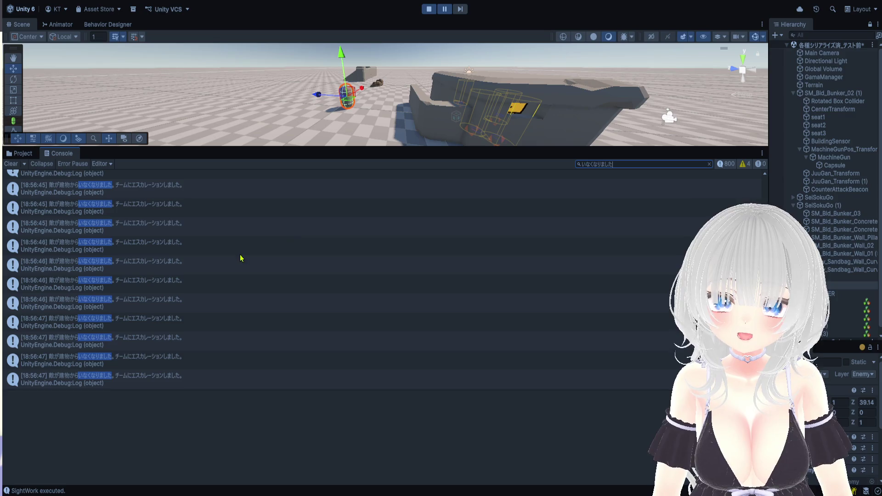
left_click(174, 385)
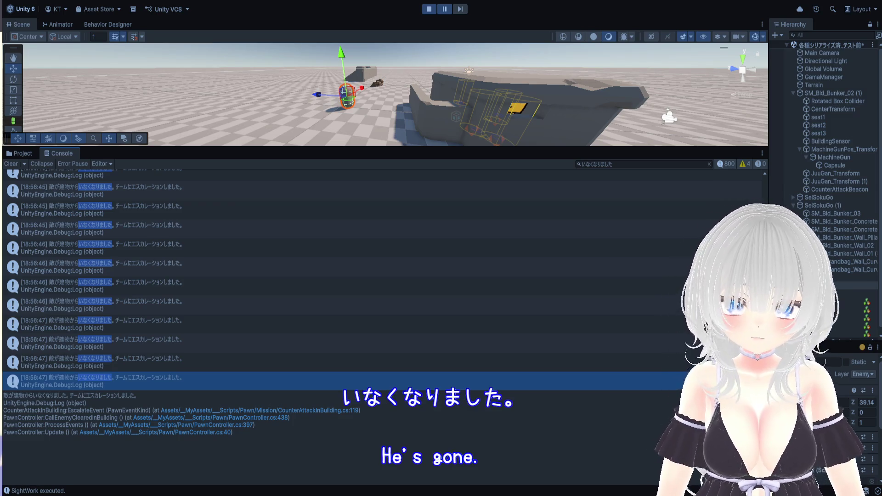
Step: Enlarge the Console and inspect the 18:56:46–18:56:47 escalation entries' stack traces
left_click(628, 166)
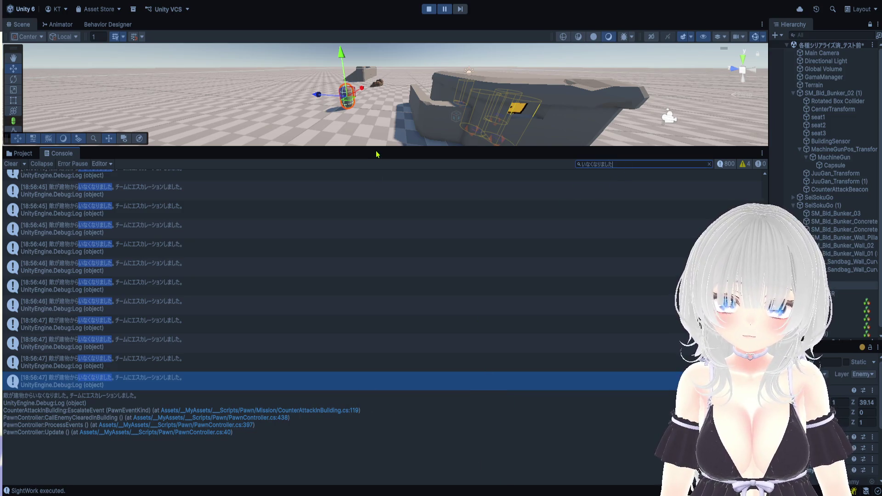
left_click_drag(377, 154, 373, 44)
scroll(329, 225, "up", 5)
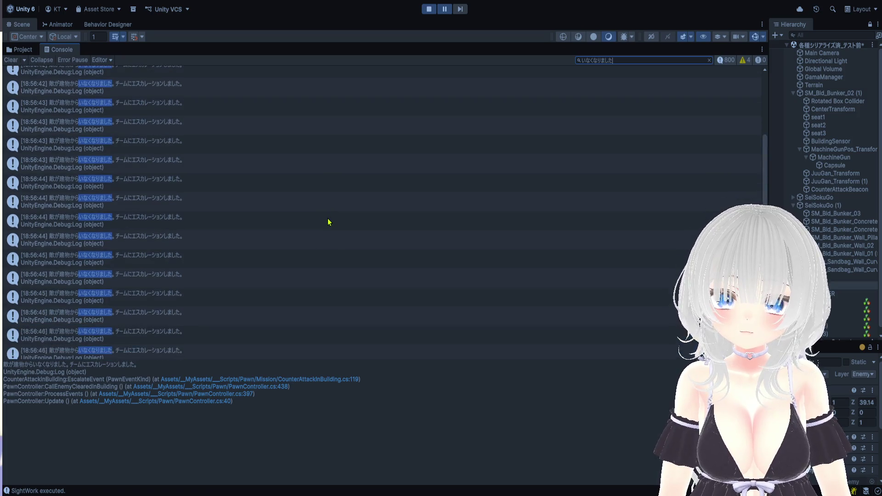
scroll(334, 221, "down", 8)
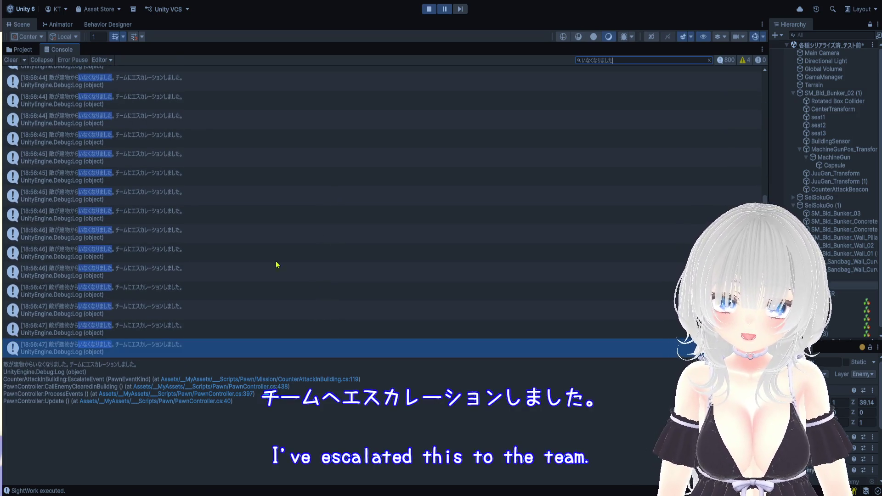
left_click(240, 279)
left_click(243, 297)
left_click(128, 274)
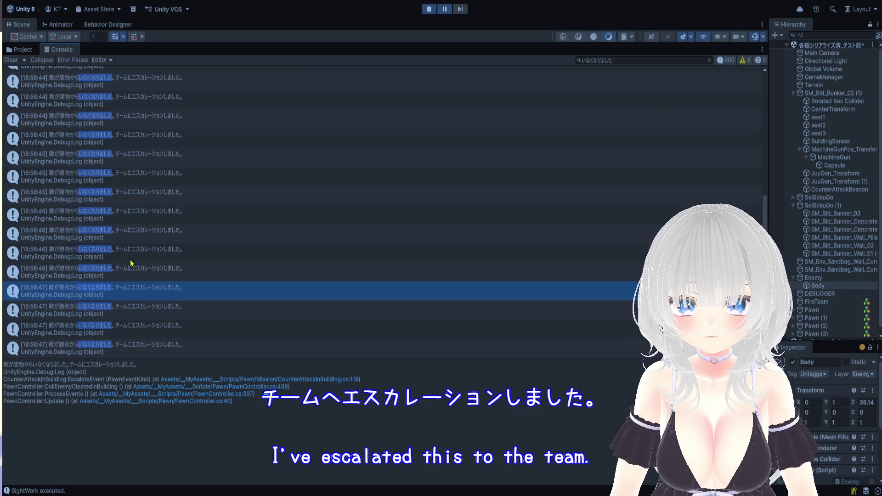
left_click(163, 328)
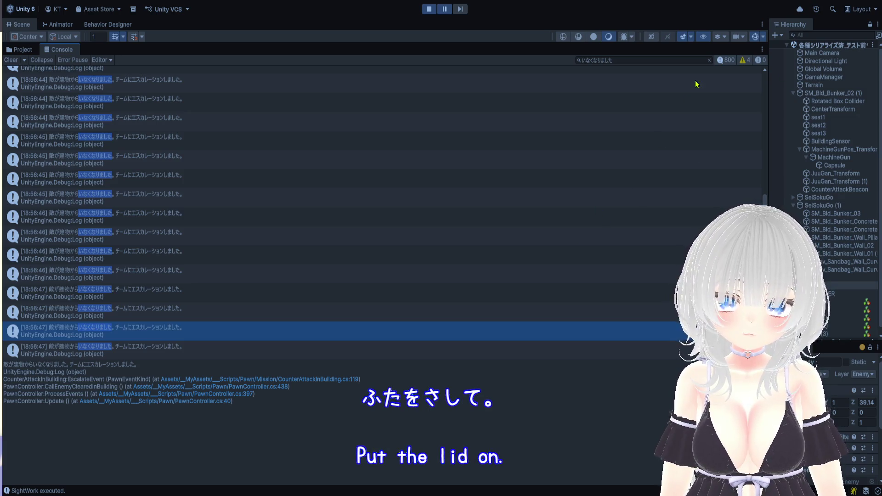
Step: Clear the Console filter and select the enemy-left-building escalation entry
left_click(710, 62)
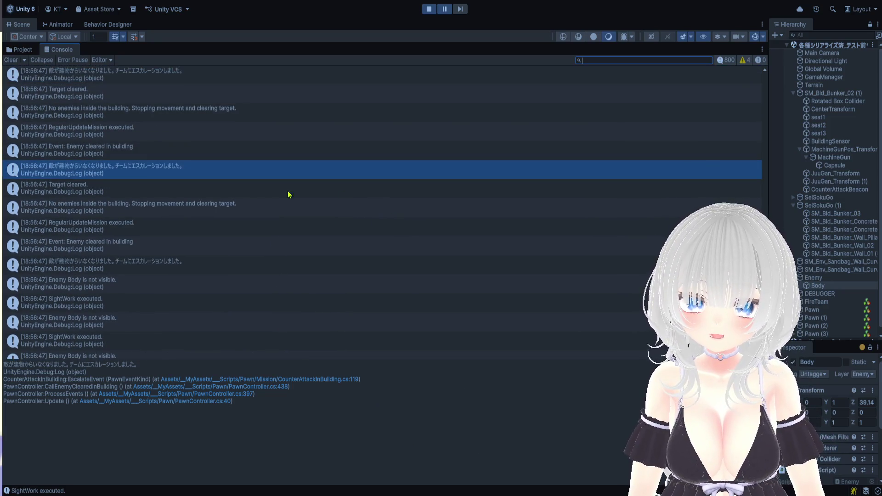
left_click(178, 266)
scroll(177, 271, "down", 5)
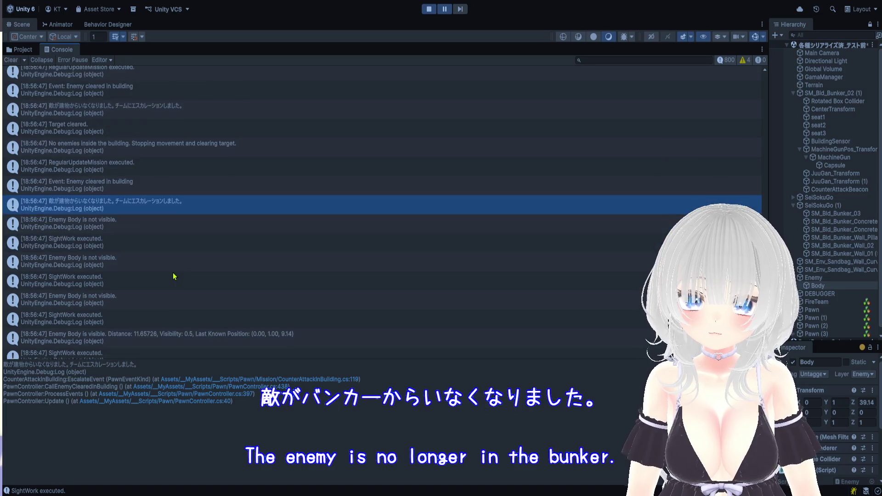
Step: Compare the 'Enemy cleared in building' event with the following escalation message's call stack
left_click(115, 209)
scroll(143, 226, "down", 3)
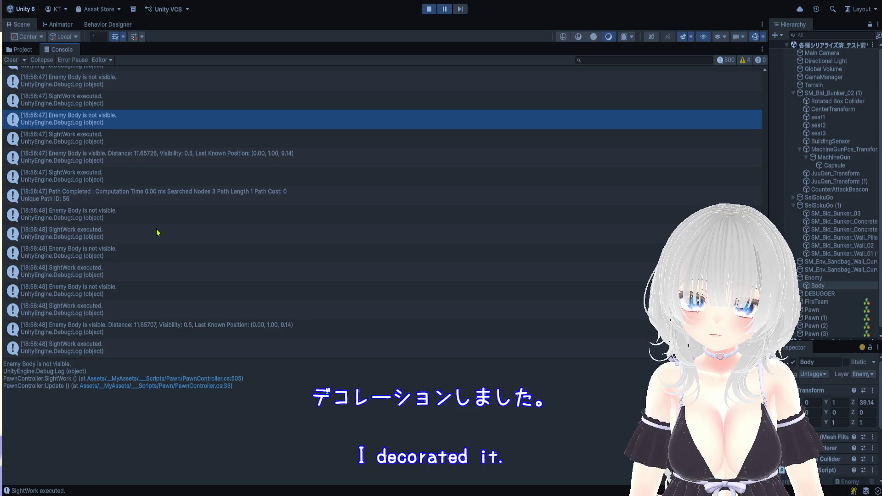
scroll(157, 232, "up", 6)
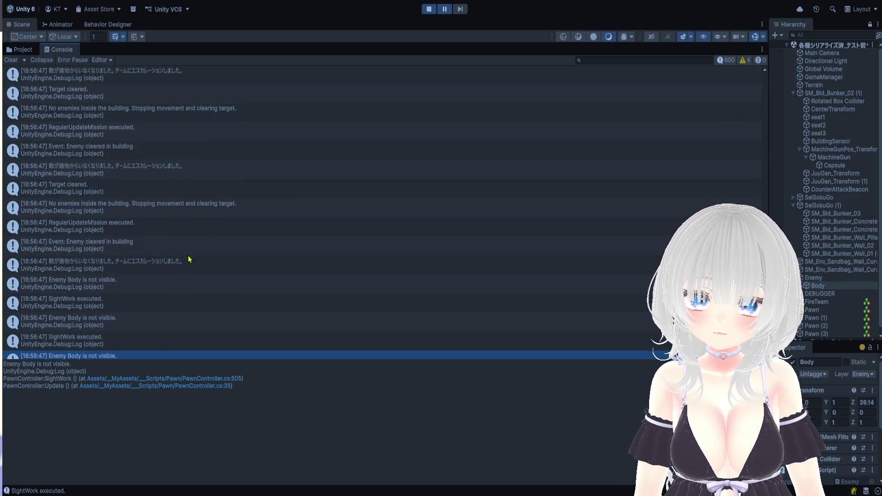
left_click(187, 247)
left_click(189, 265)
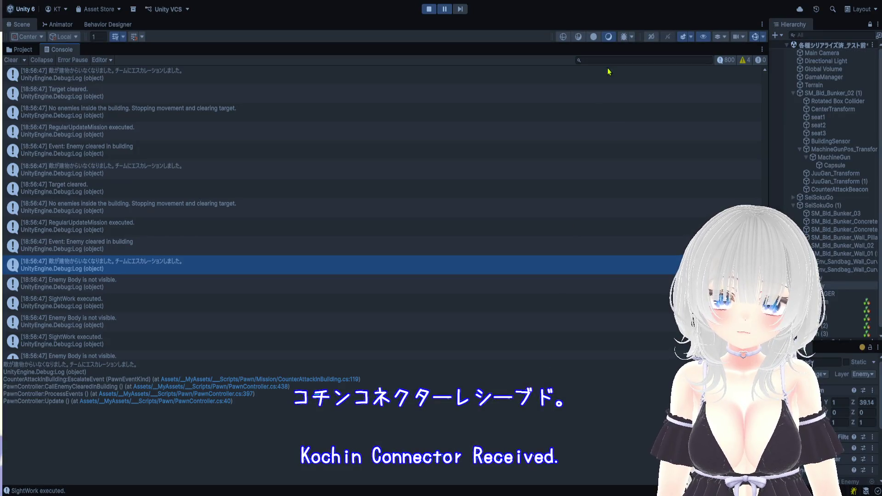
Step: Filter the Console for Pawn_To_Team_Connector and open the 18:56:41–42 FireTeam entries
left_click(613, 60)
type("Pawn_To_Team_Connector")
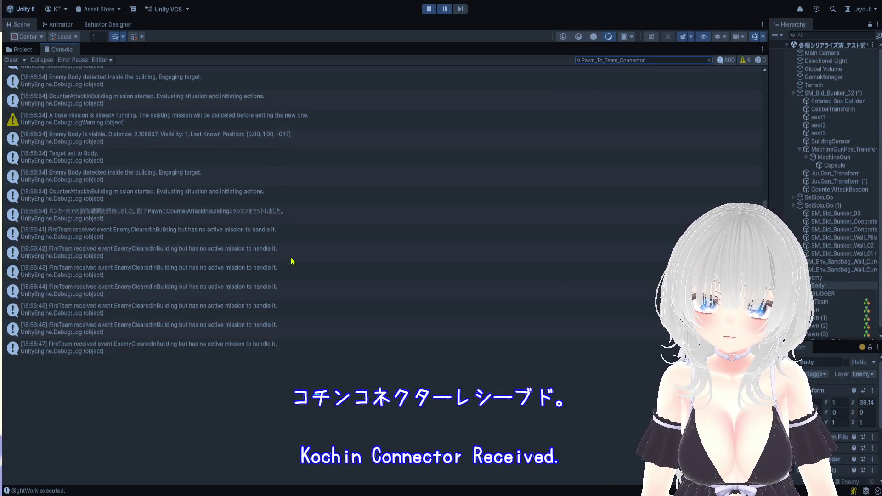
left_click(289, 260)
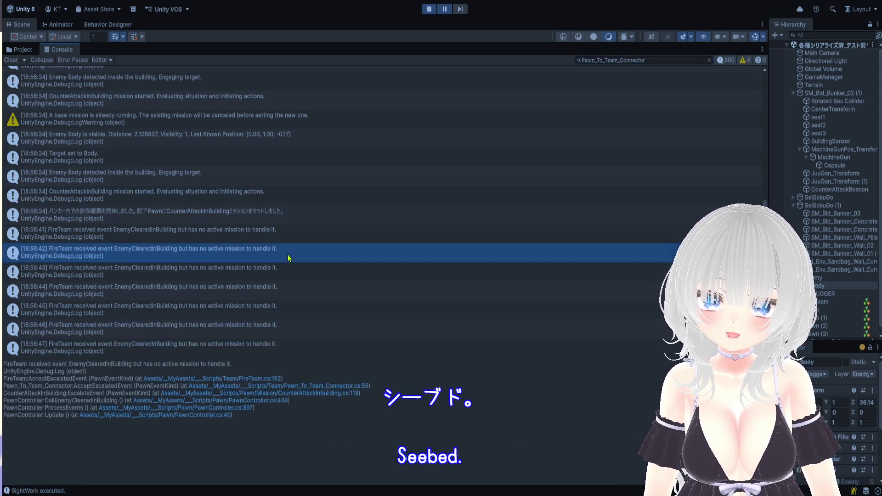
left_click(290, 242)
left_click(291, 256)
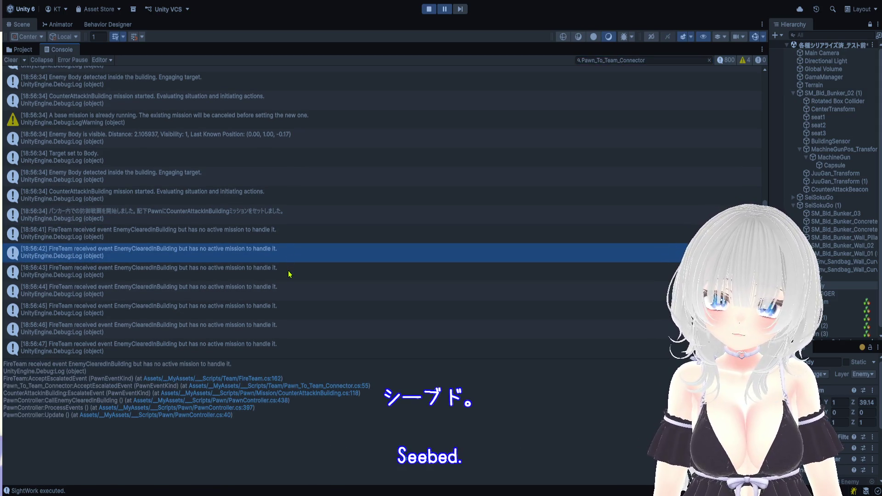
Step: Compare the FireTeam 'EnemyClearedInBuilding but no active mission' entries' stack traces
left_click(289, 273)
left_click(288, 260)
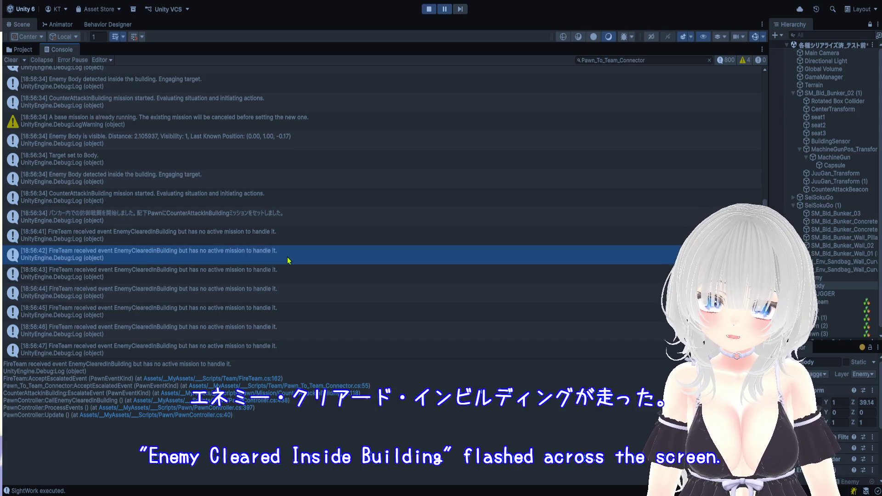
left_click(291, 241)
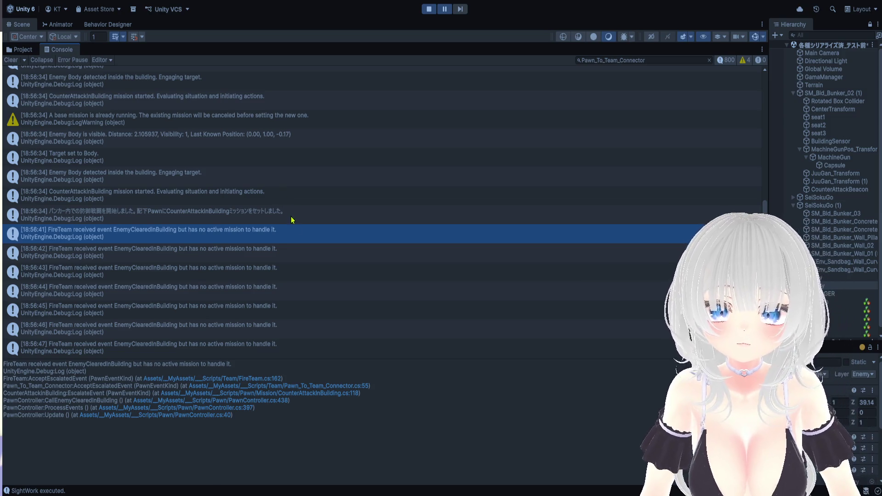
left_click(287, 260)
left_click(282, 243)
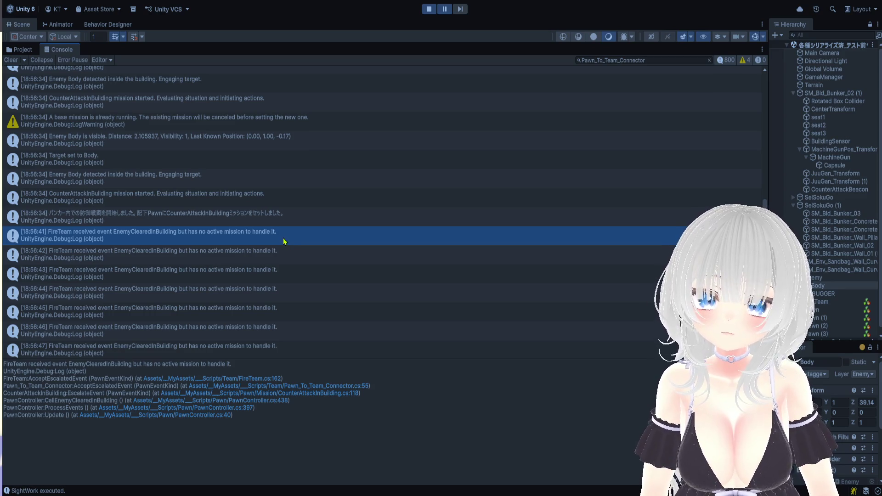
scroll(283, 238, "up", 3)
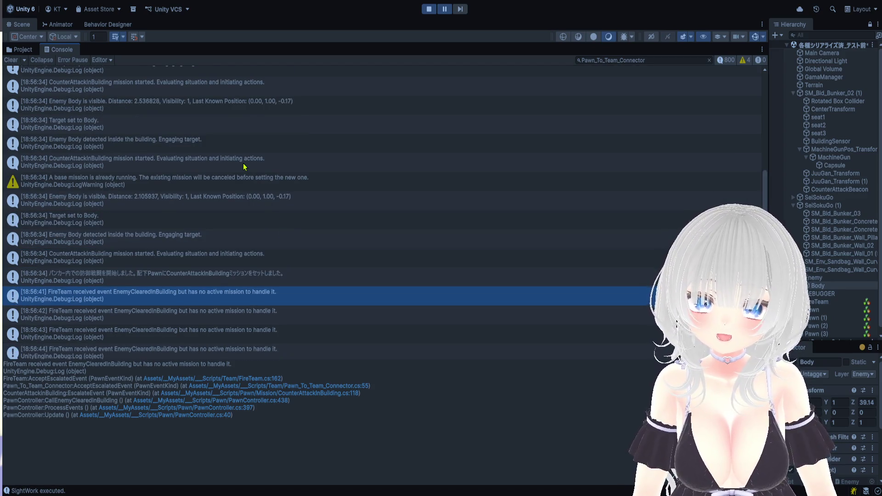
scroll(252, 193, "down", 3)
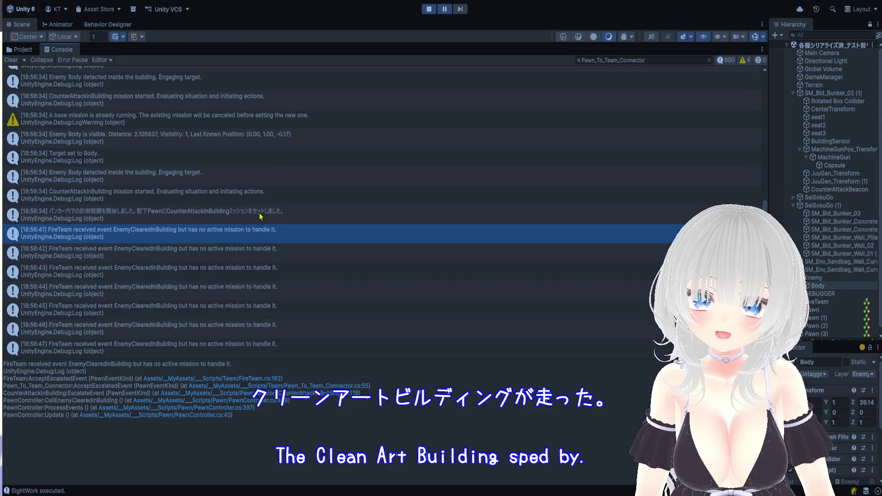
left_click(273, 239)
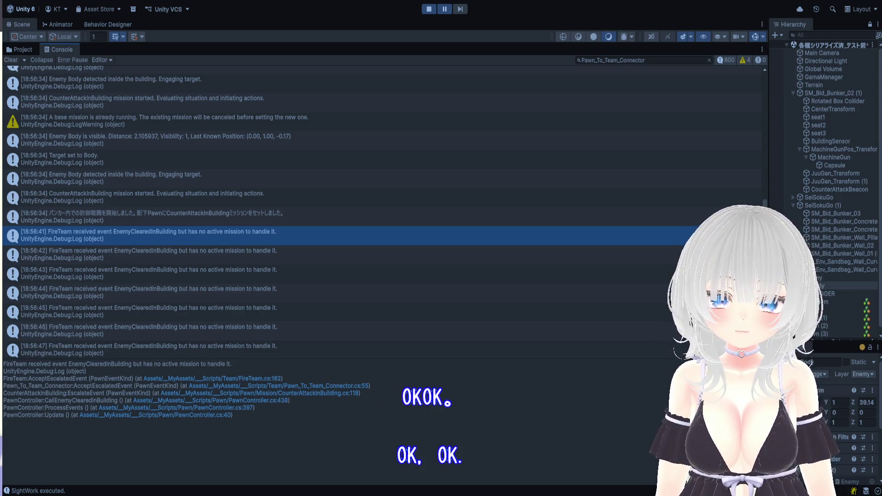
key("ctrl+p")
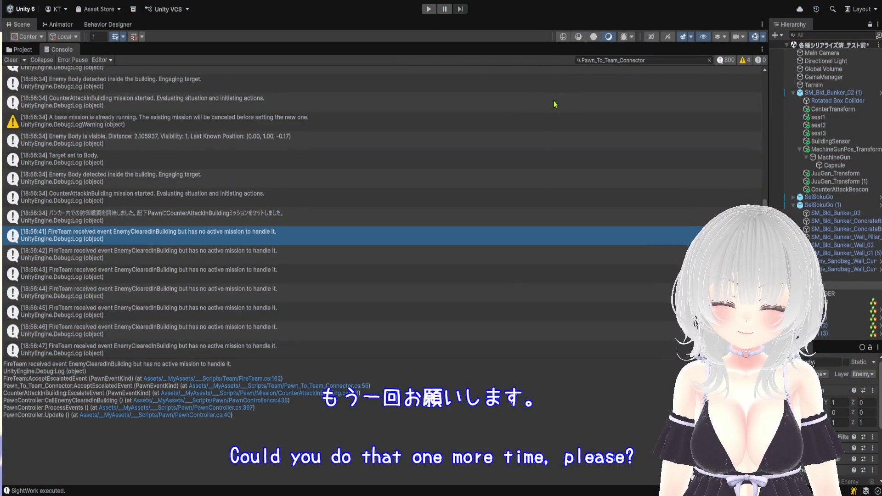
Step: Enlarge the Scene view over the Console and do a short Play-mode test run
left_click_drag(555, 43, 589, 474)
scroll(510, 230, "down", 10)
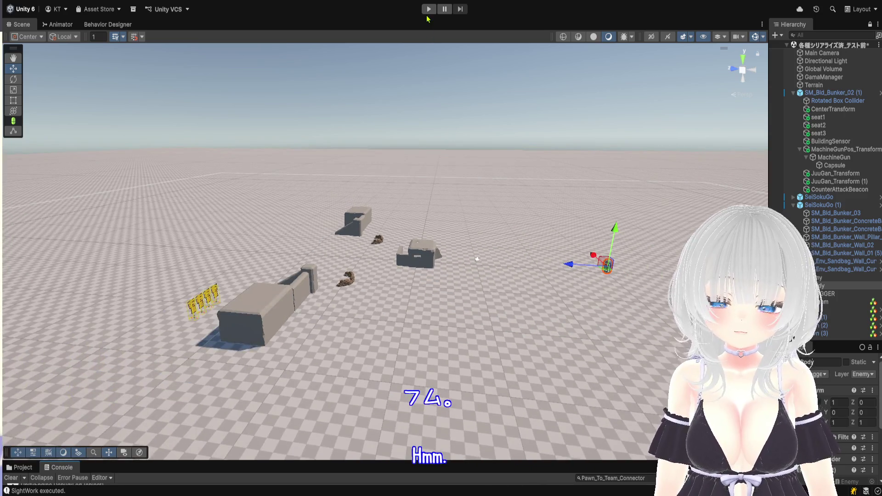
left_click(429, 9)
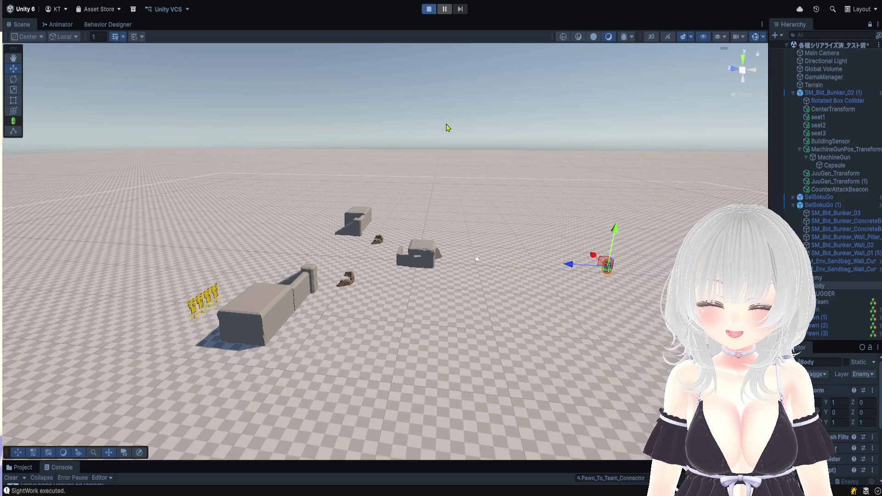
left_click(429, 10)
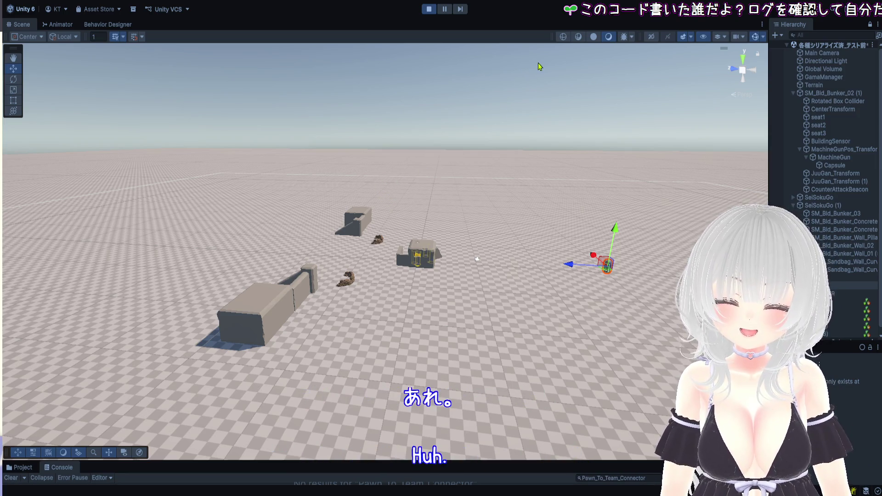
scroll(466, 156, "down", 5)
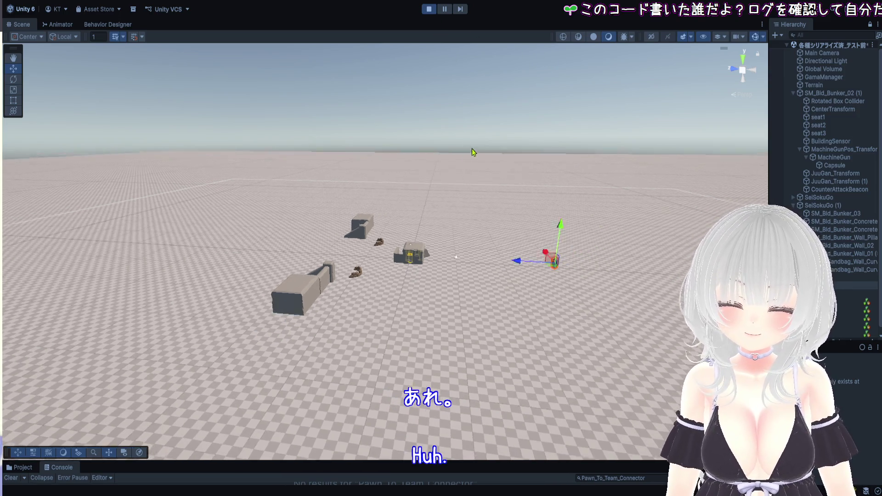
Step: Restart Play mode and watch the soldier squad advance from the long wall to the central bunker
scroll(478, 163, "up", 5)
left_click(431, 13)
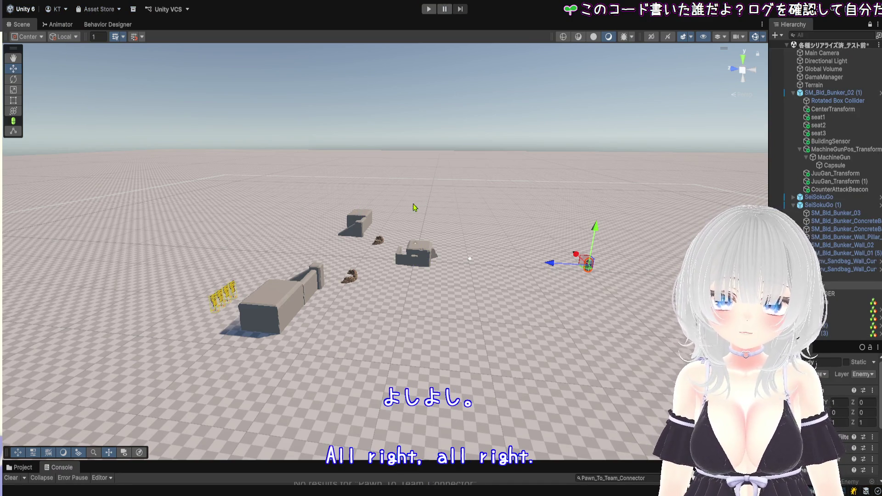
left_click(429, 10)
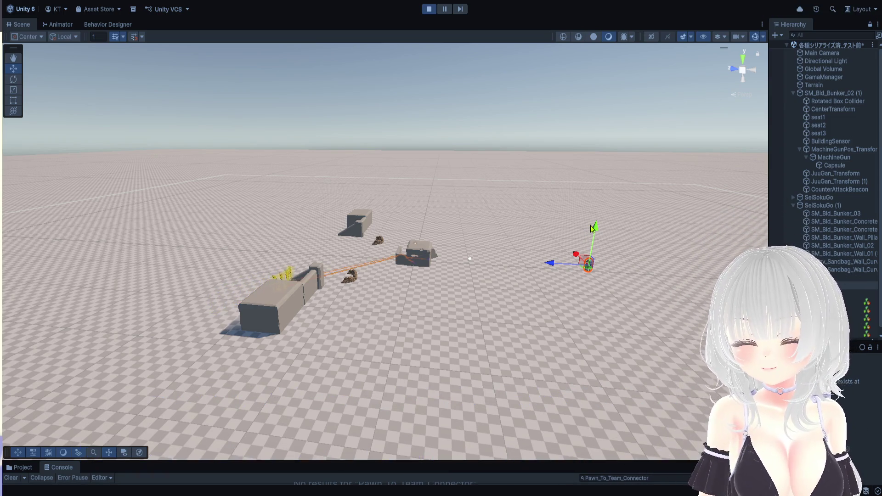
scroll(586, 189, "up", 3)
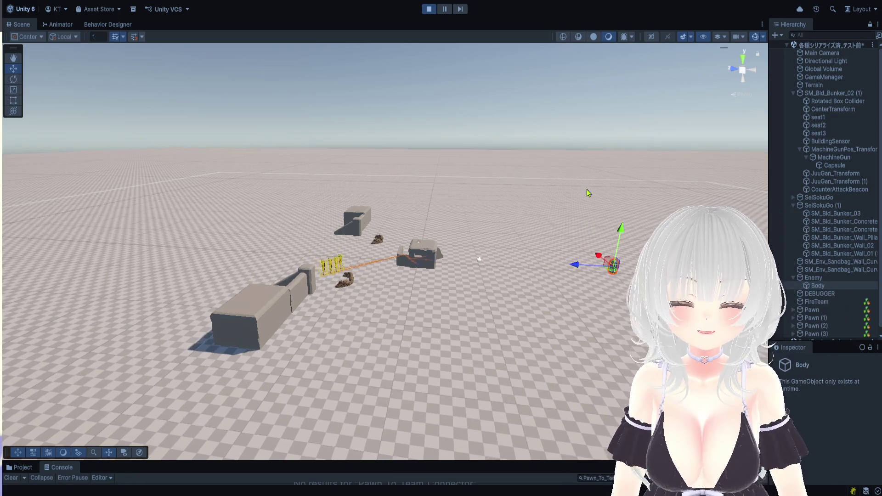
scroll(602, 180, "up", 4)
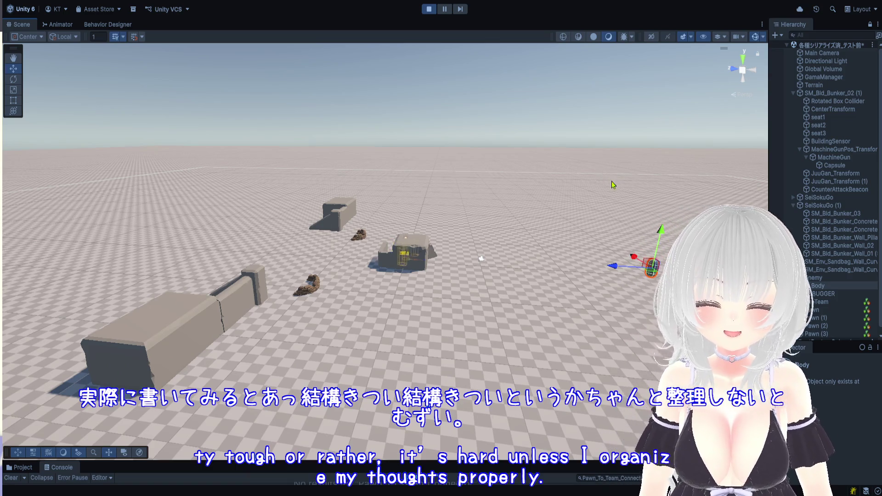
Step: Drag the enemy capsule through the bunker doorway into the interior during Play mode
scroll(593, 221, "up", 3)
left_click_drag(594, 218, 568, 218)
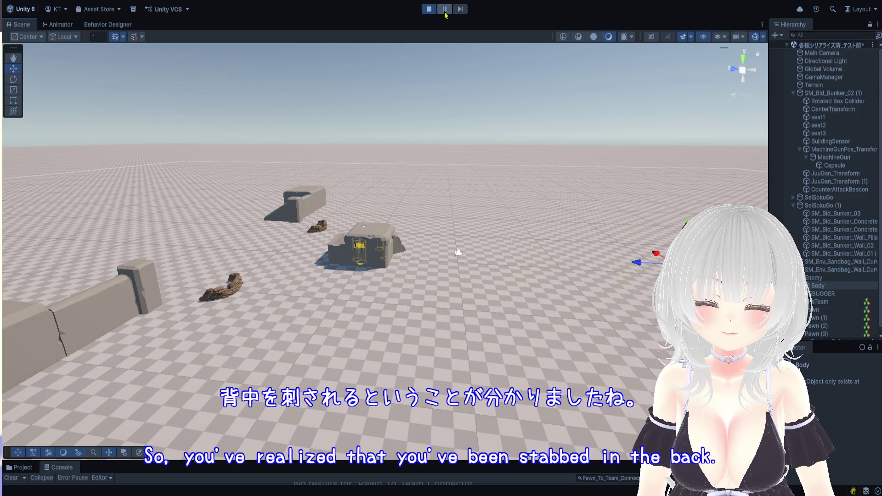
left_click_drag(469, 260, 325, 251)
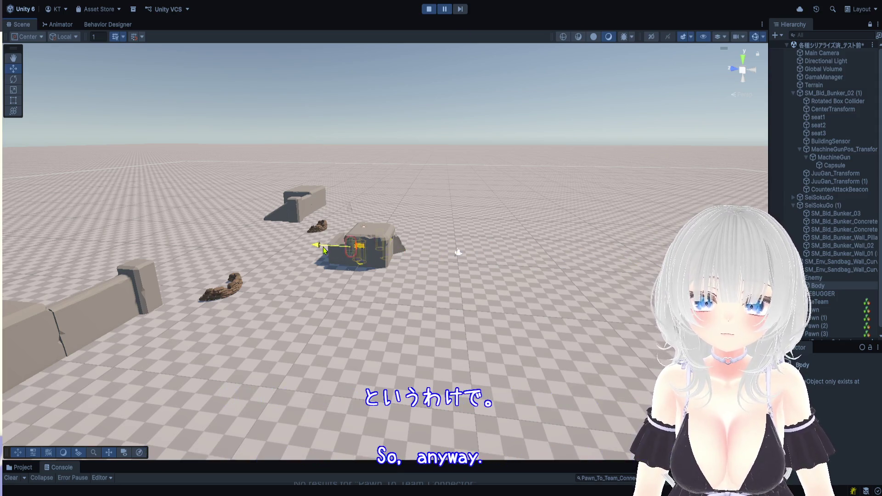
scroll(323, 250, "up", 6)
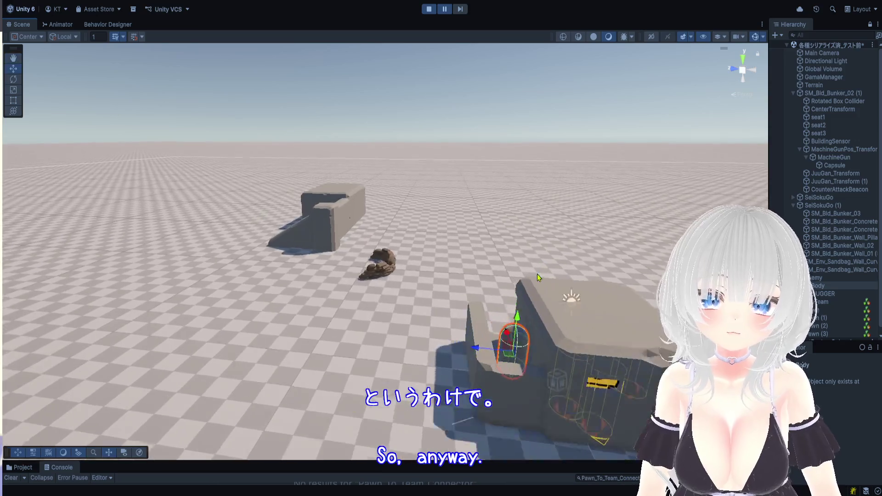
scroll(552, 244, "up", 8)
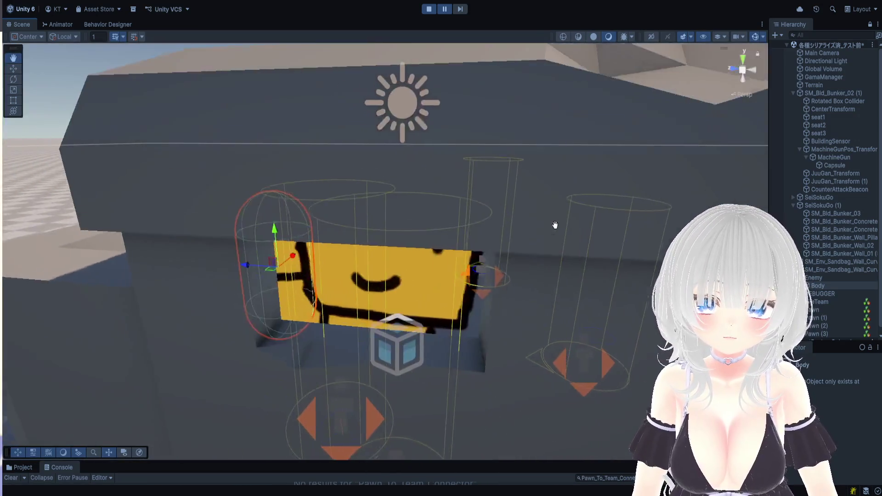
scroll(327, 256, "up", 2)
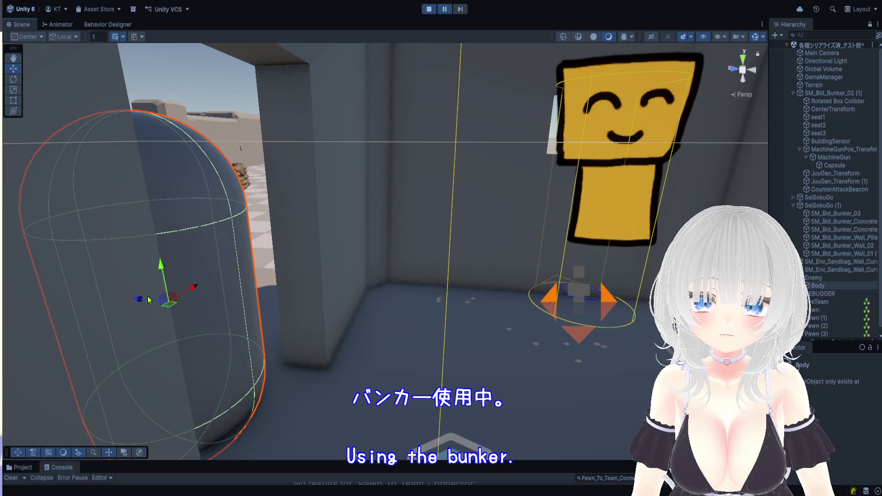
left_click_drag(140, 304, 252, 327)
scroll(490, 295, "down", 10)
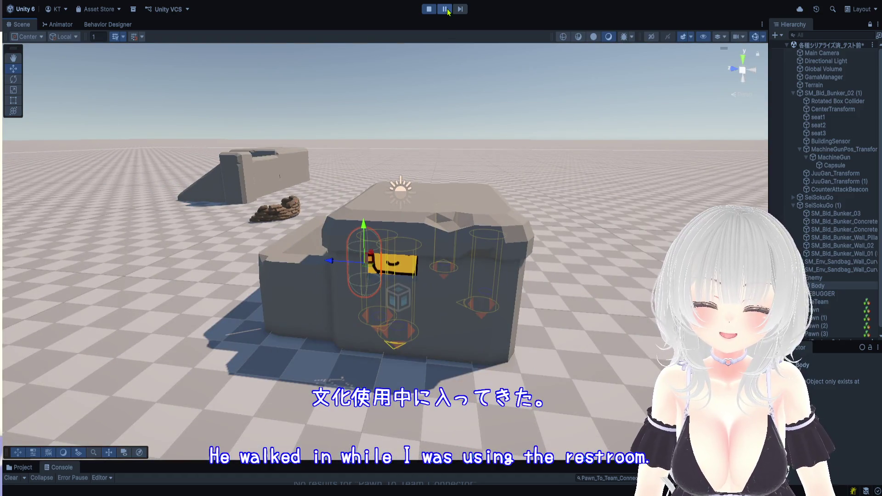
Step: Resume the game and push the capsule deeper into the bunker to trigger the pawns' counter-attack
left_click(448, 11)
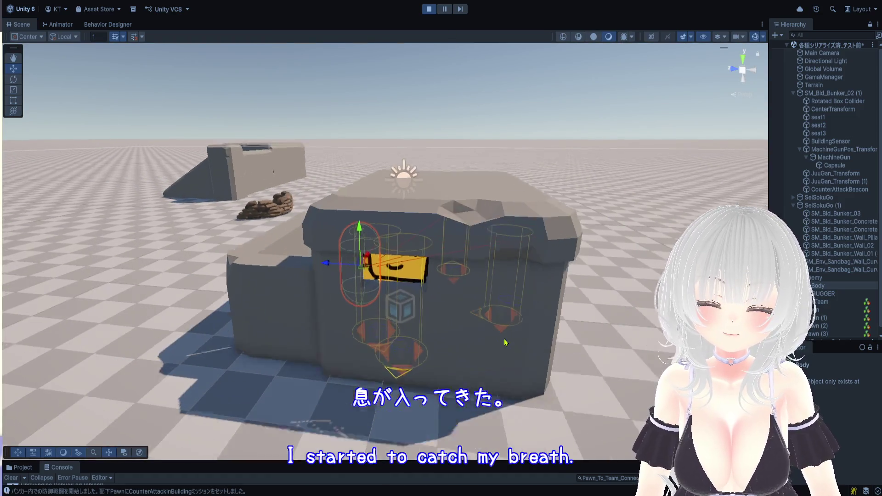
scroll(620, 293, "up", 10)
key("f")
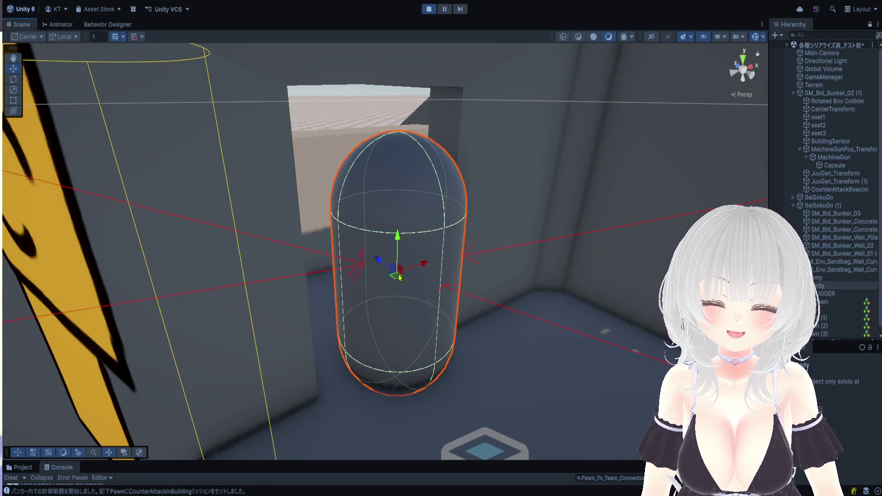
left_click_drag(382, 260, 289, 193)
scroll(289, 193, "down", 10)
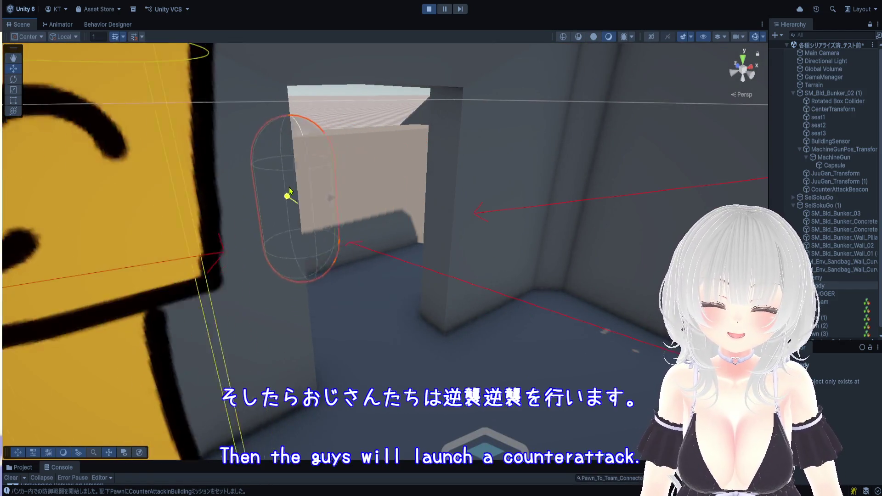
scroll(462, 273, "up", 10)
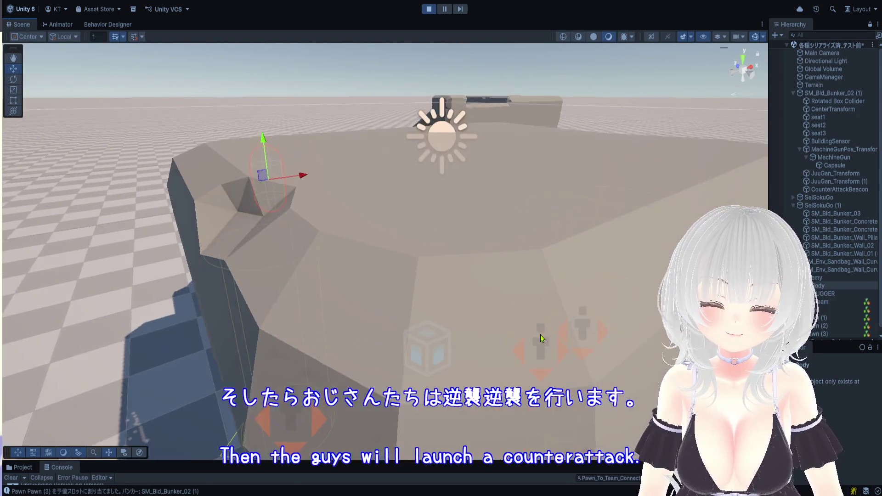
scroll(617, 311, "down", 10)
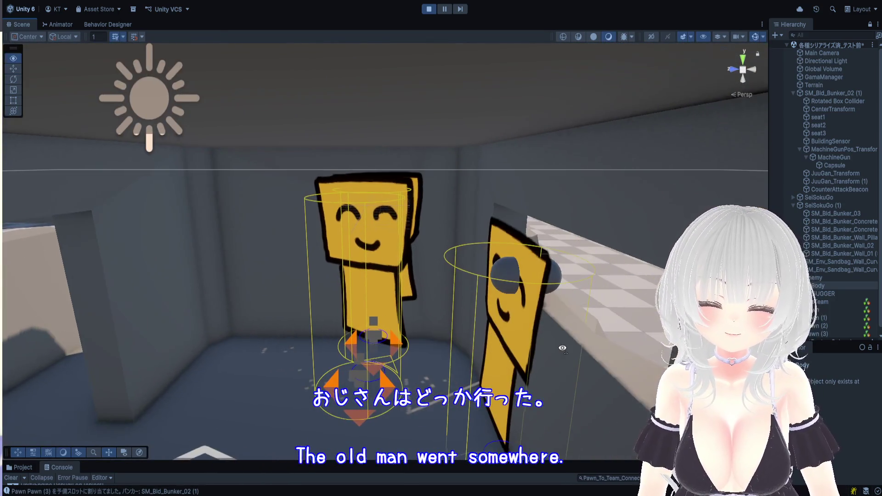
Step: Move the enemy Body capsule out of the bunker to open ground beside it, at X 0.26, Z 1.55
scroll(445, 85, "down", 3)
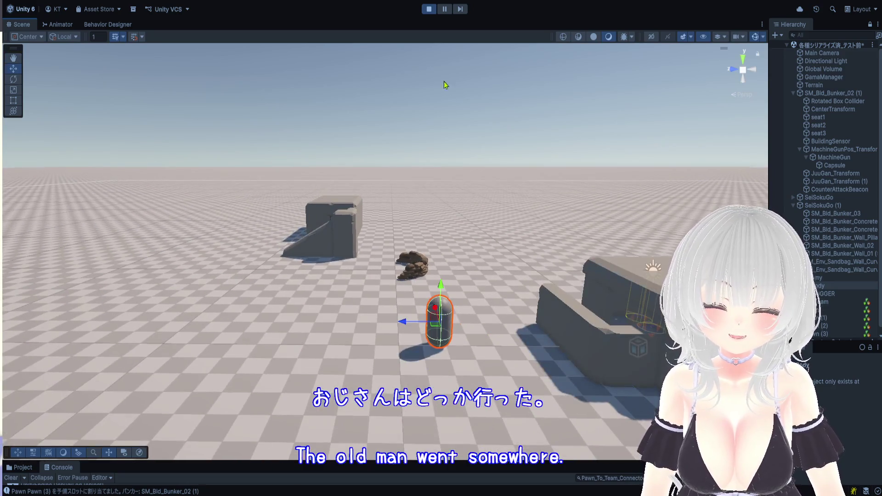
mouse_move(532, 319)
left_mouse_down()
mouse_move(294, 315)
mouse_move(373, 339)
left_mouse_up()
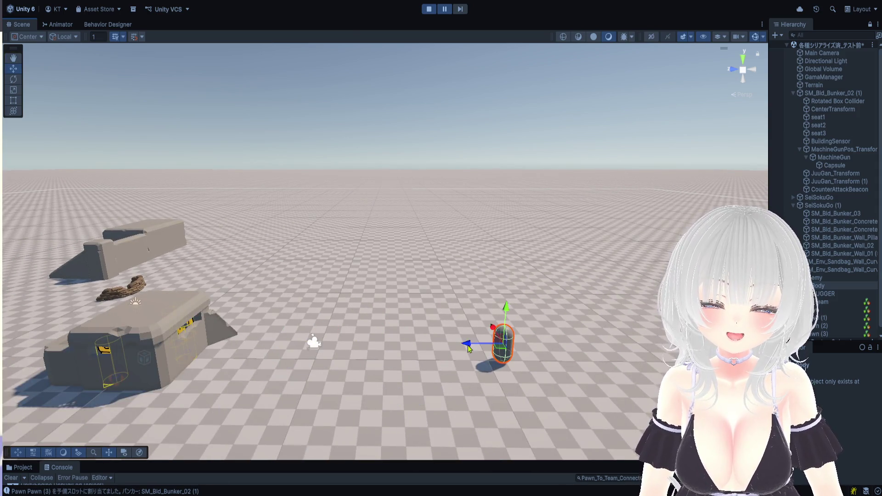
left_click_drag(311, 341, 466, 176)
scroll(551, 207, "up", 2)
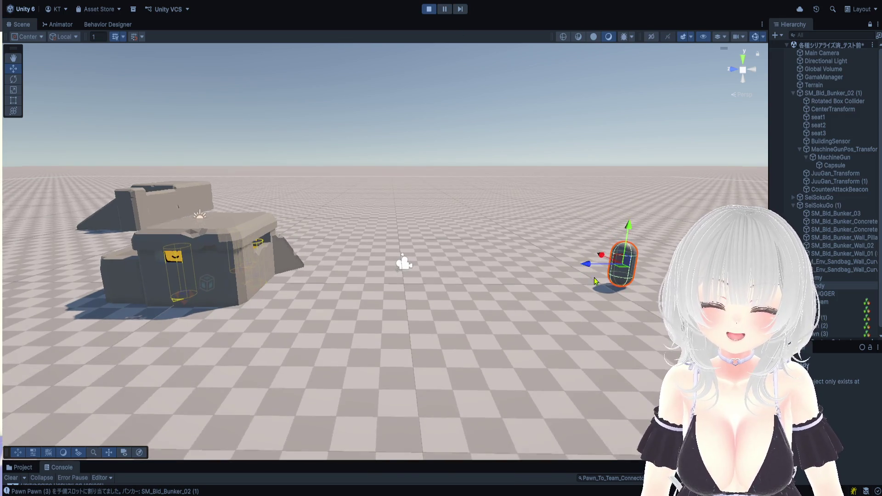
scroll(608, 316, "up", 2)
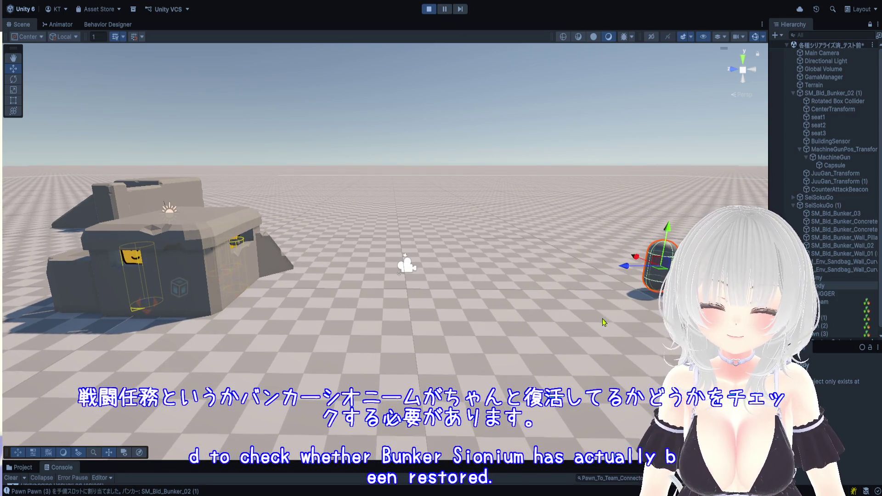
left_click_drag(608, 320, 581, 323)
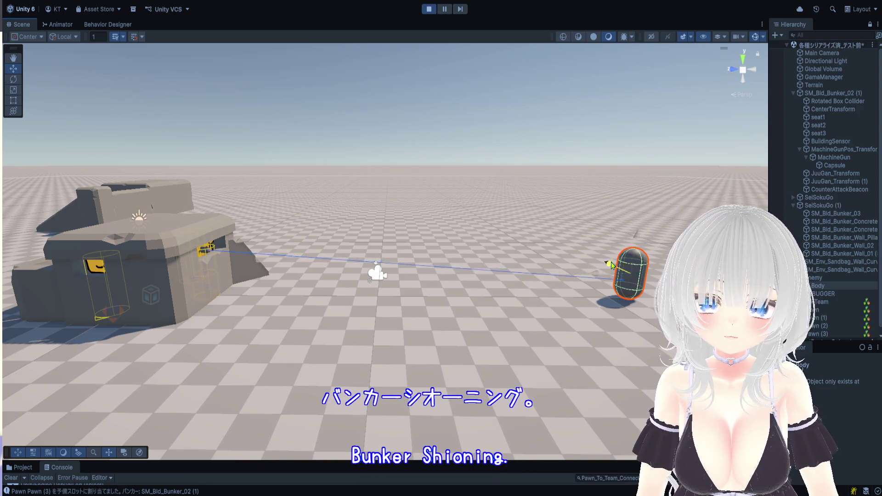
mouse_move(517, 165)
left_mouse_down()
mouse_move(506, 184)
mouse_move(469, 166)
mouse_move(354, 152)
mouse_move(256, 160)
mouse_move(563, 140)
left_mouse_up()
left_click(454, 146)
left_click(505, 148)
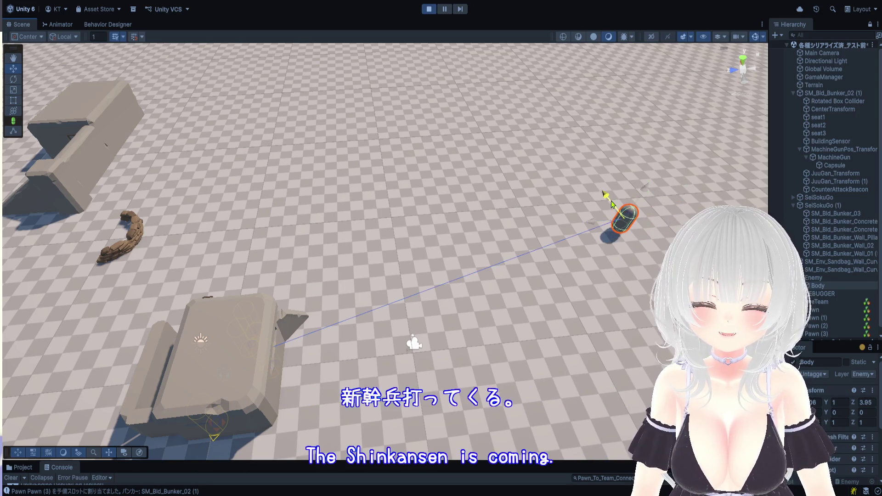
mouse_move(624, 230)
left_mouse_down()
mouse_move(575, 196)
mouse_move(610, 294)
mouse_move(627, 311)
mouse_move(637, 305)
mouse_move(184, 378)
left_mouse_up()
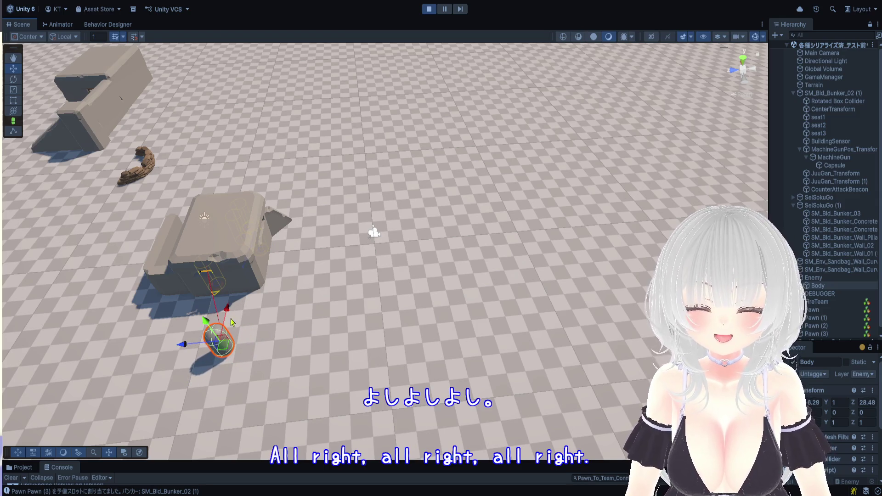
left_click_drag(197, 344, 586, 309)
Step: Drag the Body capsule along Z back into the bunker to Z 31.3 and fly the view inside
left_click_drag(598, 275, 561, 194)
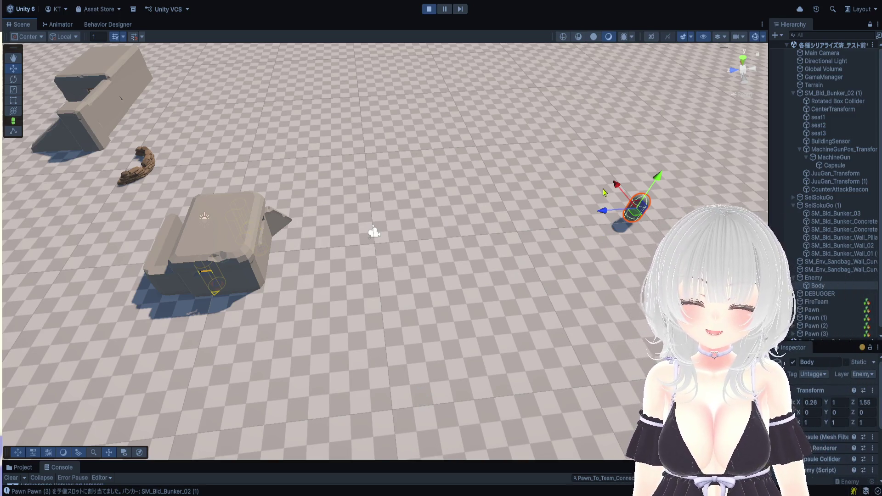
mouse_move(604, 215)
left_mouse_down()
mouse_move(351, 226)
mouse_move(201, 263)
left_mouse_up()
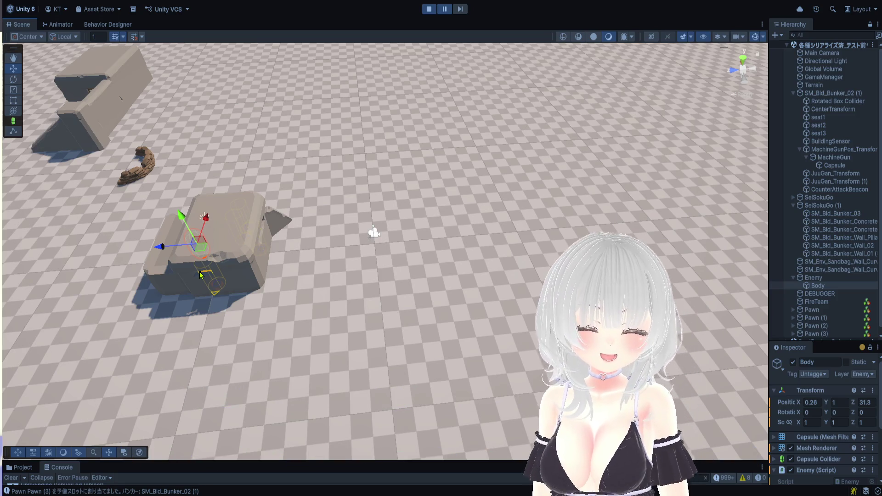
scroll(205, 275, "up", 1)
mouse_move(205, 274)
left_mouse_down()
mouse_move(336, 262)
mouse_move(540, 115)
mouse_move(514, 92)
mouse_move(518, 142)
mouse_move(404, 235)
mouse_move(319, 219)
mouse_move(486, 114)
mouse_move(461, 161)
mouse_move(363, 101)
left_mouse_up()
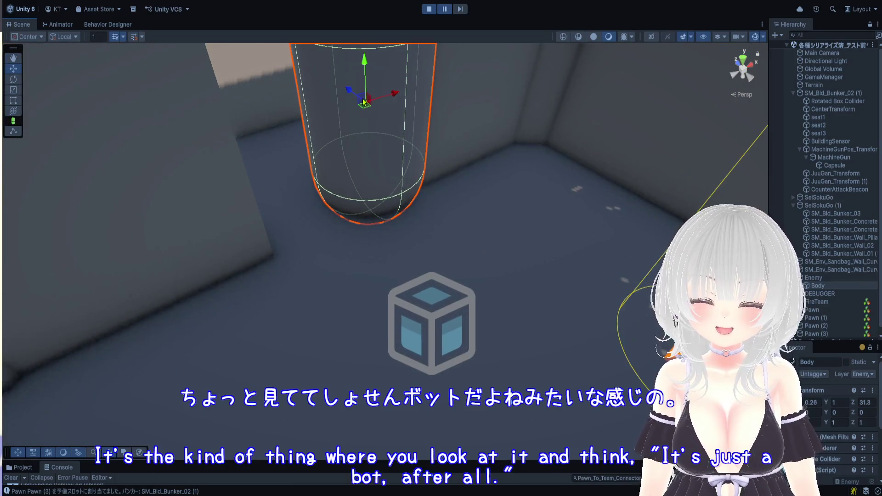
Step: Resume the game and drag the capsule out of the bunker, framing it with F
left_click(450, 10)
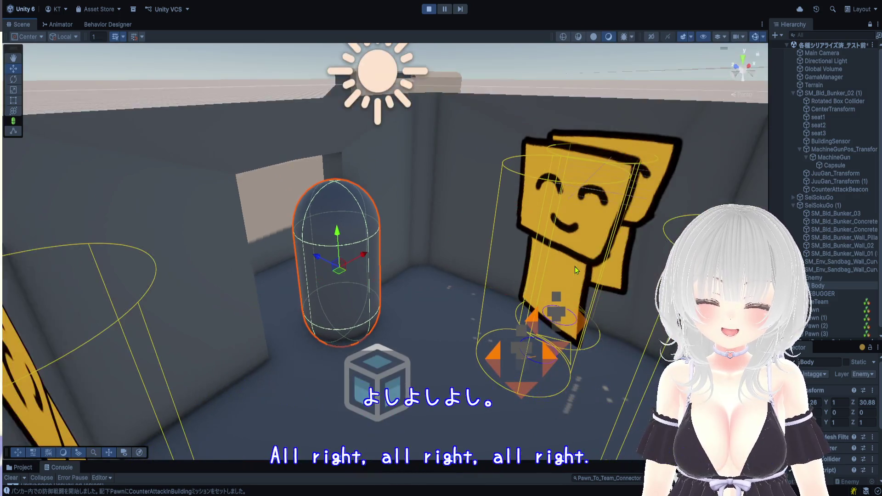
mouse_move(318, 259)
left_mouse_down()
mouse_move(223, 213)
mouse_move(142, 199)
mouse_move(157, 227)
left_mouse_up()
key("f")
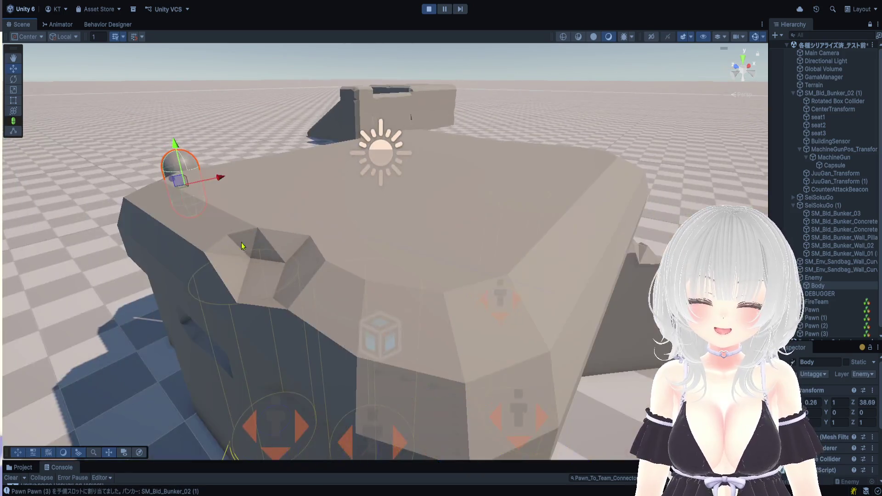
left_click_drag(395, 254, 585, 157)
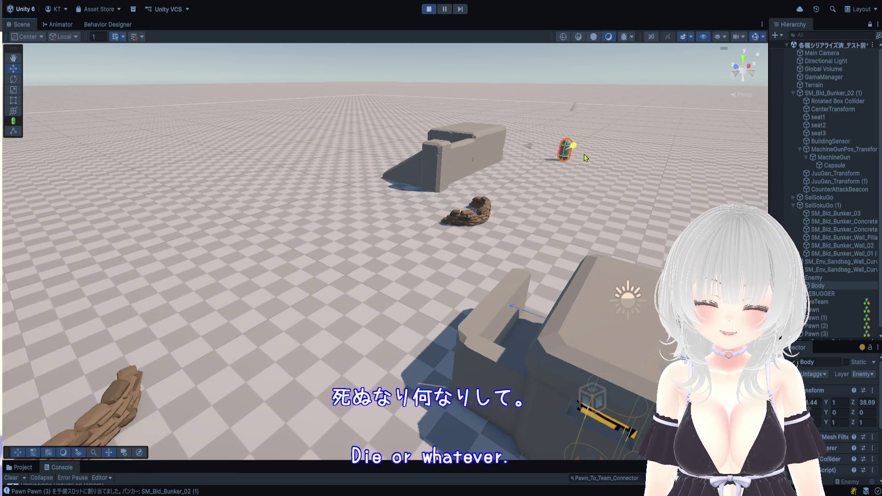
mouse_move(719, 184)
left_mouse_down()
mouse_move(370, 222)
mouse_move(500, 246)
mouse_move(560, 123)
left_mouse_up()
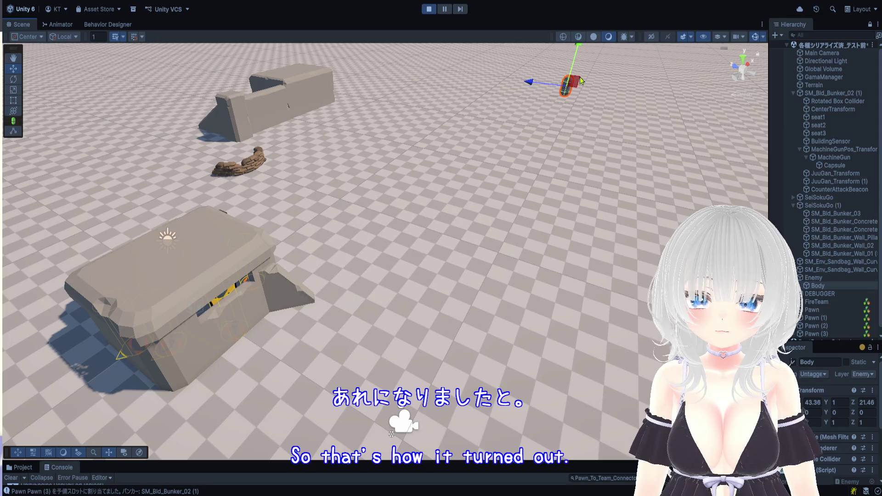
left_click_drag(581, 81, 416, 260)
Step: Place the capsule outside the bunker off to its left at Z 28.45, then stop Play mode
mouse_move(491, 155)
left_mouse_down()
mouse_move(352, 294)
mouse_move(386, 251)
mouse_move(270, 300)
mouse_move(276, 319)
left_mouse_up()
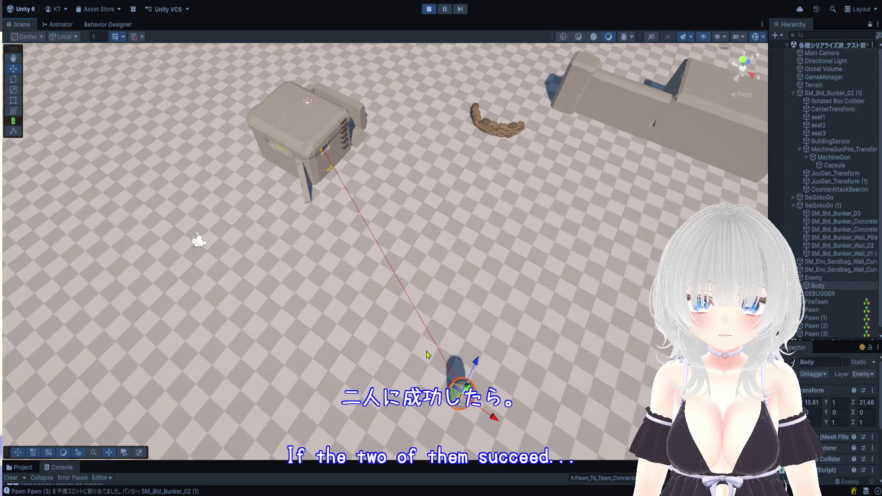
mouse_move(480, 368)
left_mouse_down()
mouse_move(537, 235)
mouse_move(515, 331)
mouse_move(484, 369)
left_mouse_up()
mouse_move(480, 403)
left_mouse_down()
mouse_move(451, 386)
mouse_move(349, 373)
mouse_move(189, 265)
left_mouse_up()
key("f")
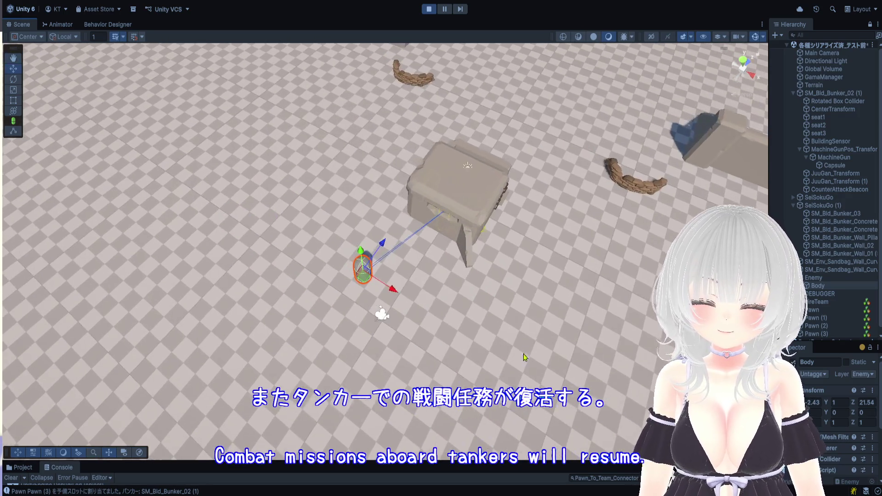
mouse_move(395, 291)
left_mouse_down()
mouse_move(363, 270)
mouse_move(331, 228)
mouse_move(383, 140)
mouse_move(341, 155)
left_mouse_up()
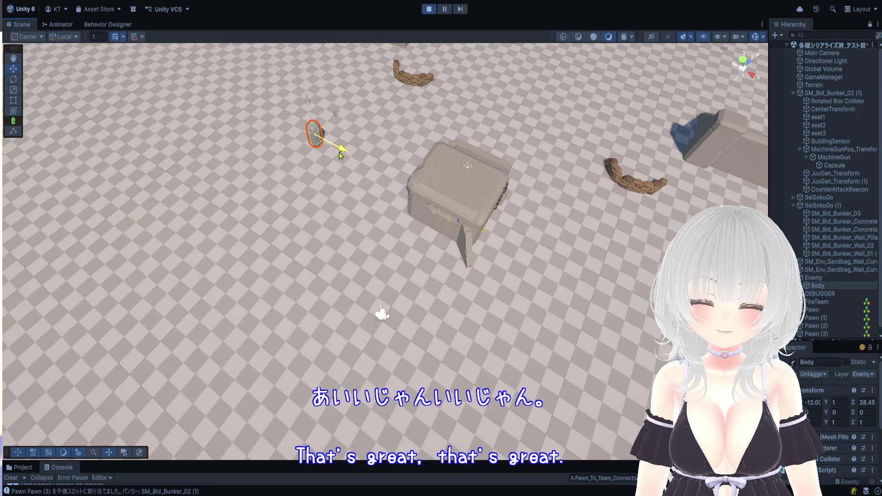
left_click(432, 11)
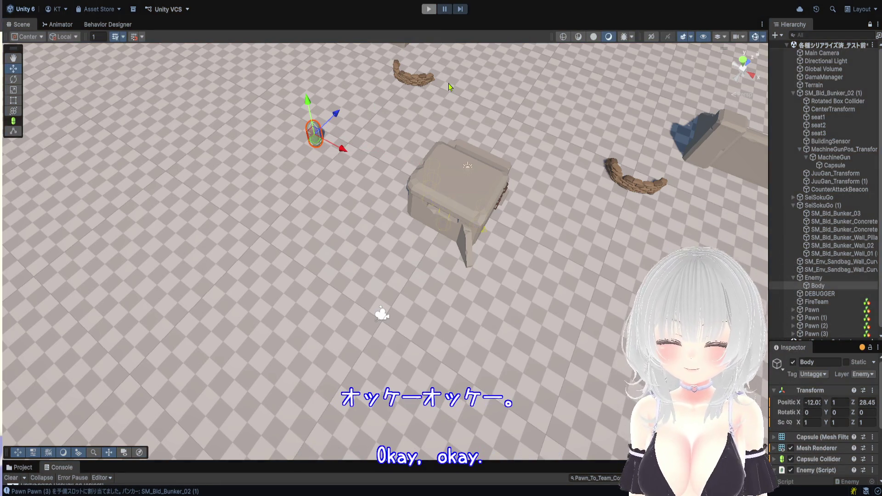
Step: Zoom, orbit and pan the Scene view to centre the bunkers with the capsule in front
scroll(395, 311, "down", 10)
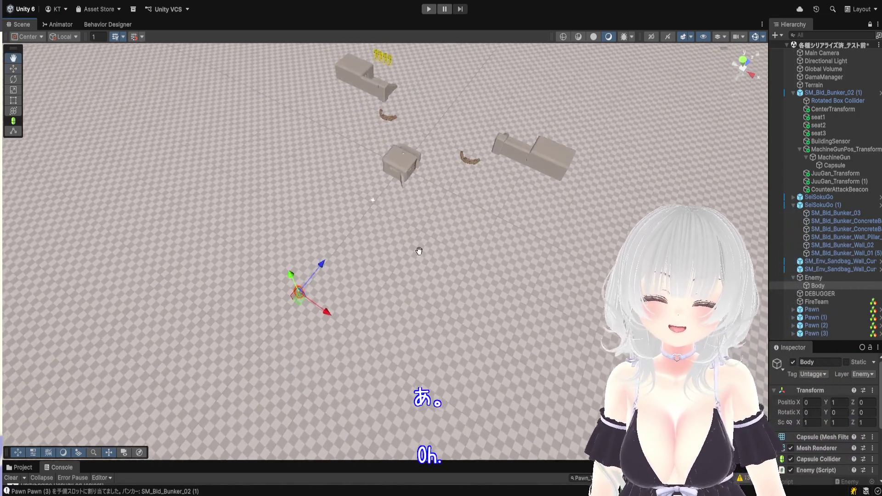
left_click_drag(420, 251, 407, 162)
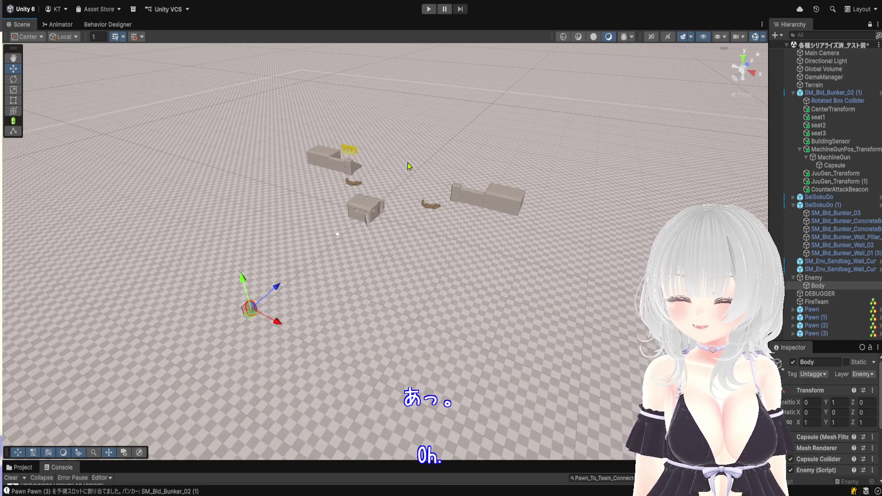
mouse_move(388, 100)
left_mouse_down()
mouse_move(479, 108)
mouse_move(495, 201)
mouse_move(491, 230)
mouse_move(492, 212)
left_mouse_up()
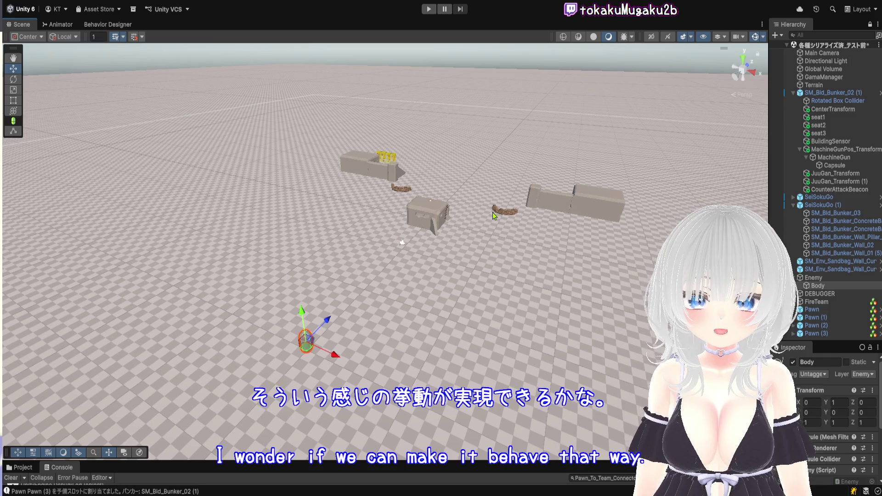
scroll(508, 250, "up", 3)
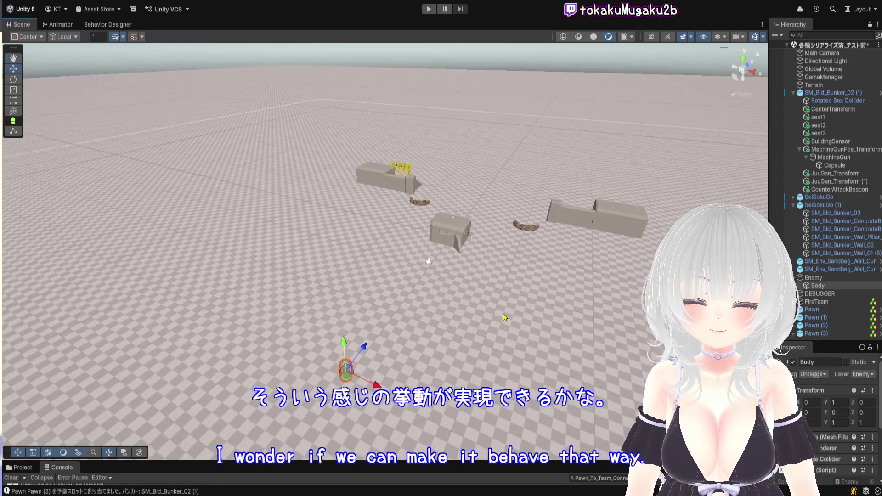
left_click_drag(515, 314, 492, 198)
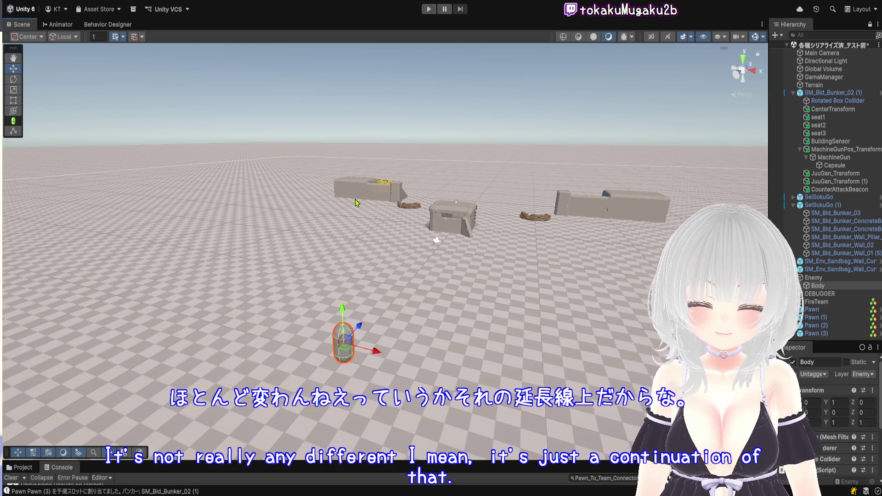
left_click_drag(529, 257, 569, 183)
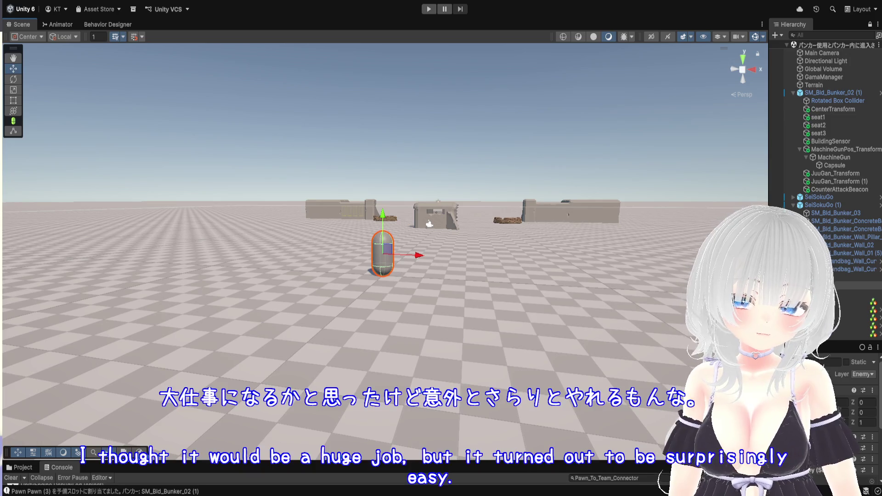
Step: Zoom and pan the Scene view to bring the capsule and bunkers closer
scroll(494, 236, "down", 2)
mouse_move(494, 236)
left_mouse_down()
mouse_move(473, 302)
mouse_move(458, 214)
left_mouse_up()
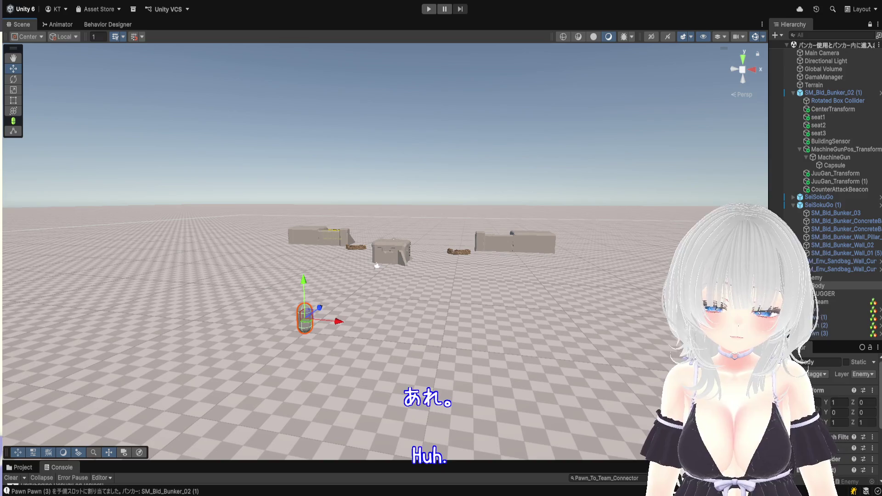
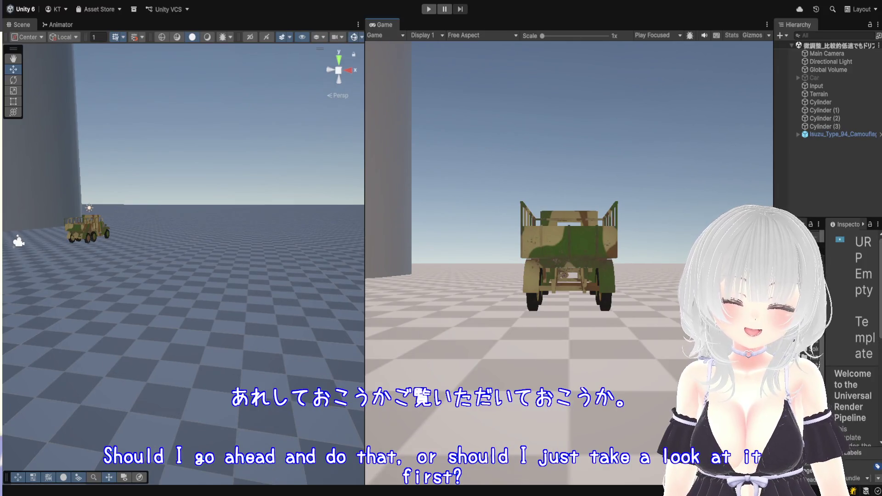
Step: Enter Play mode, switch to the overhead camera and drive the truck forward
left_click(429, 9)
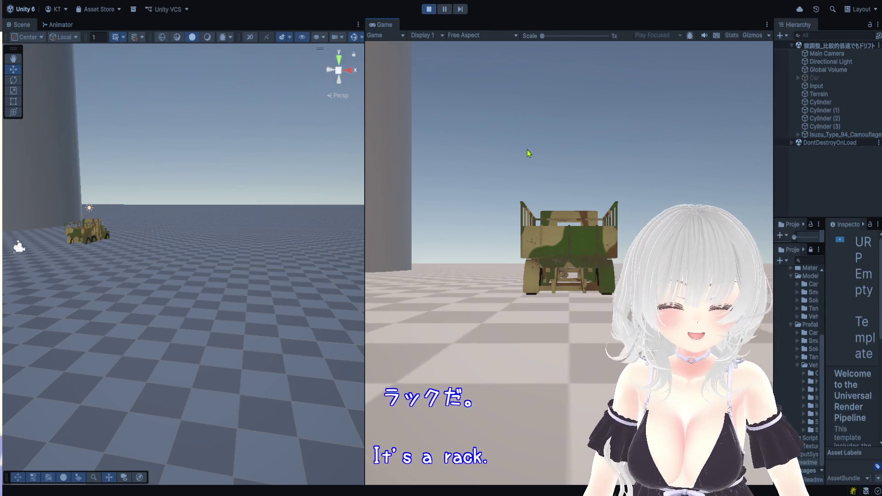
key("c")
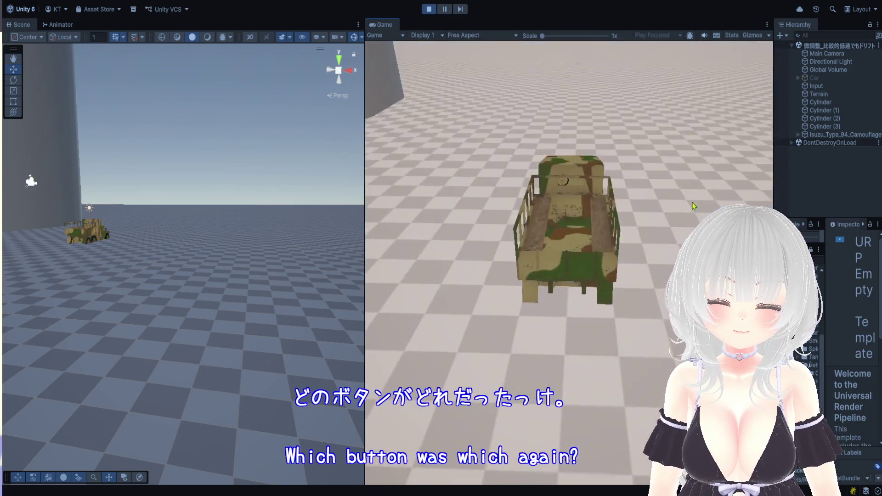
key("w")
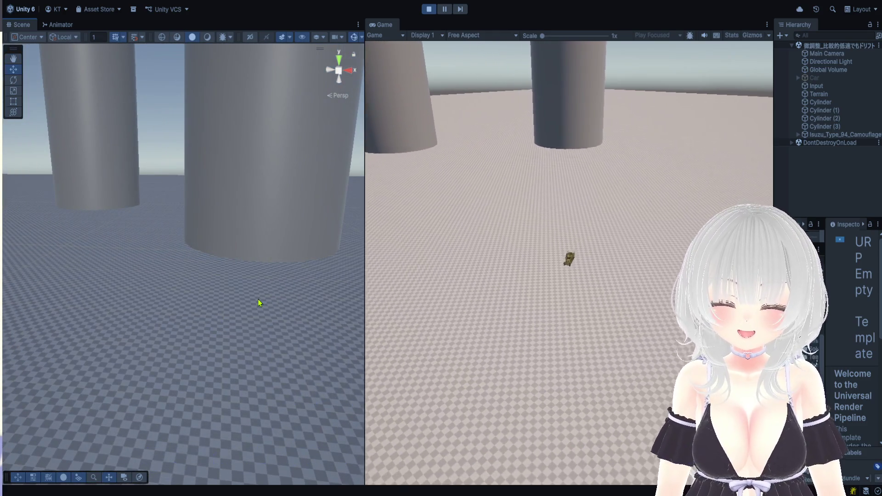
Step: Orbit the Scene view around the cylinders, then stop Play mode
mouse_move(232, 218)
left_mouse_down()
mouse_move(174, 301)
mouse_move(212, 316)
left_mouse_up()
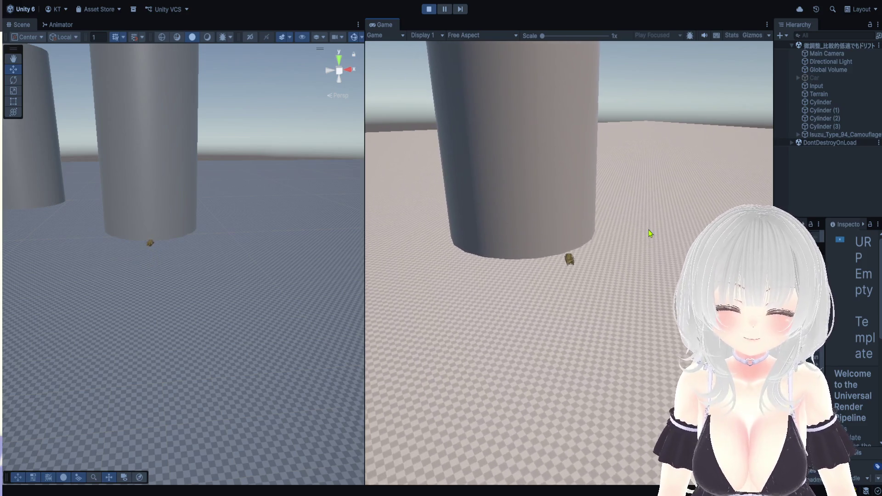
left_click(429, 9)
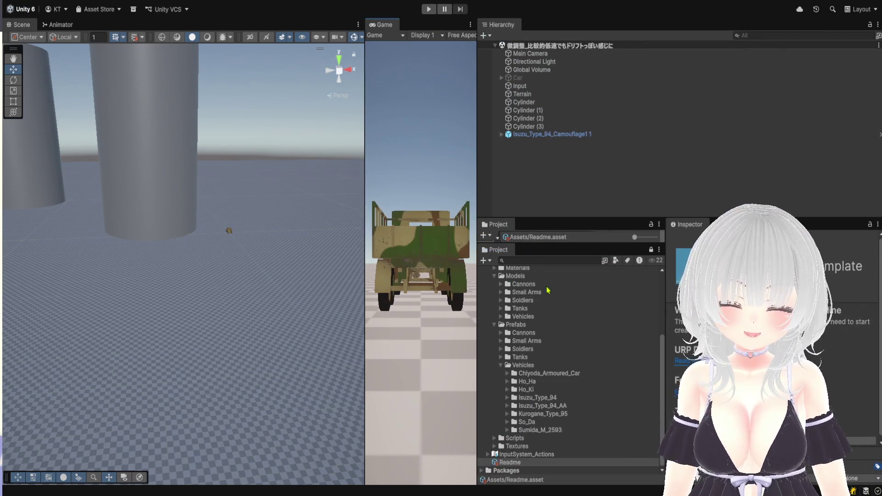
Step: Select InputSystem_Actions and expand _forExport to show SimpleCarInput's A, Ctrl, D, S, Shift, Space, W actions
left_click(531, 452)
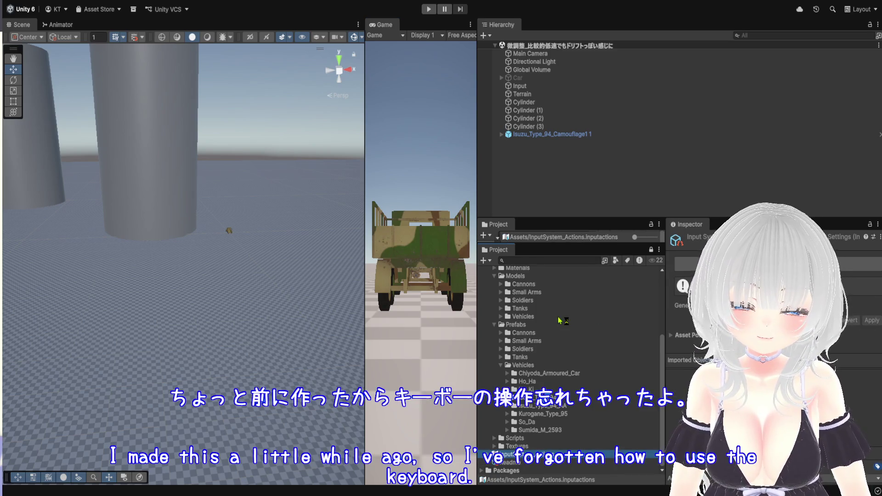
scroll(556, 324, "up", 5)
scroll(533, 319, "up", 1)
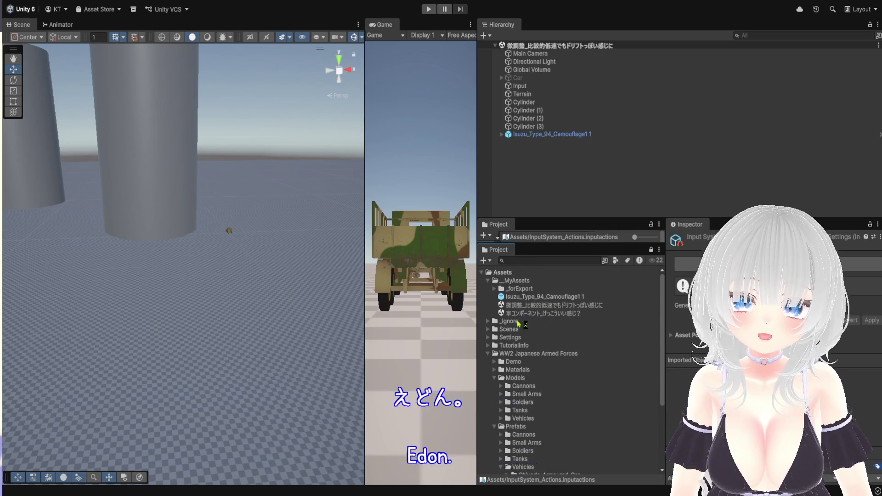
left_click(495, 290)
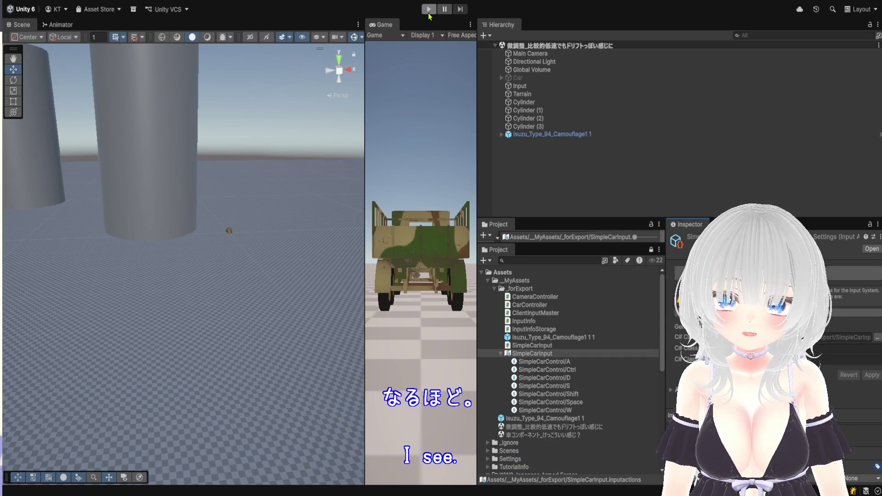
Step: Widen the Game view, pan and zoom the Scene view onto the cylinders, and enter Play mode again
left_click_drag(478, 145, 630, 146)
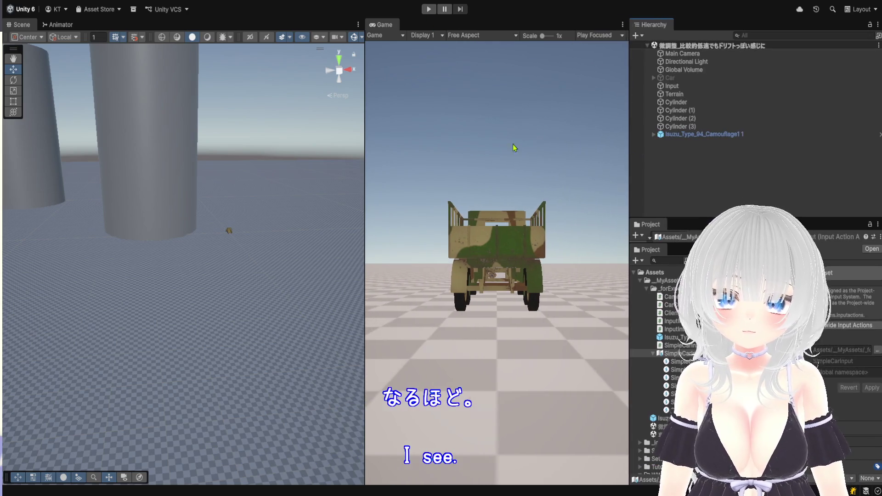
key("q")
mouse_move(139, 257)
left_mouse_down()
mouse_move(175, 254)
mouse_move(177, 234)
mouse_move(179, 351)
mouse_move(195, 335)
left_mouse_up()
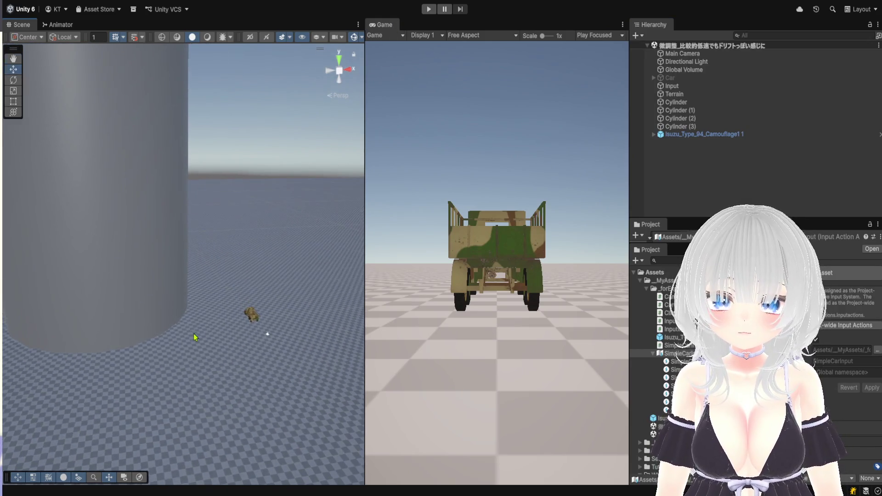
scroll(195, 335, "up", 3)
key("w")
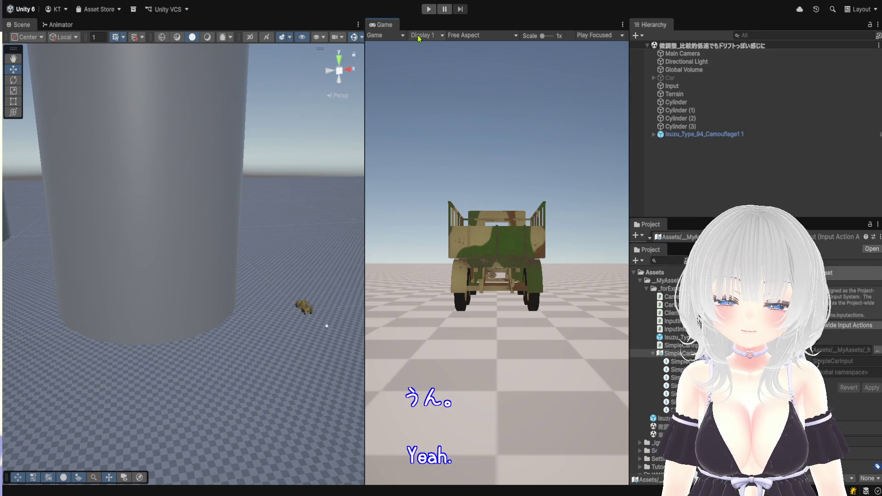
left_click(428, 9)
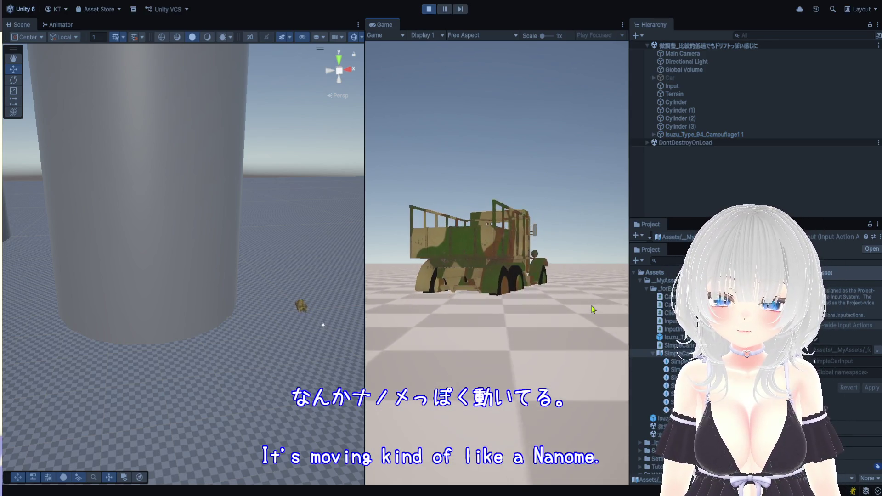
Step: Steer the truck left repeatedly so it circles around and ends side-on
key("a")
key("a")
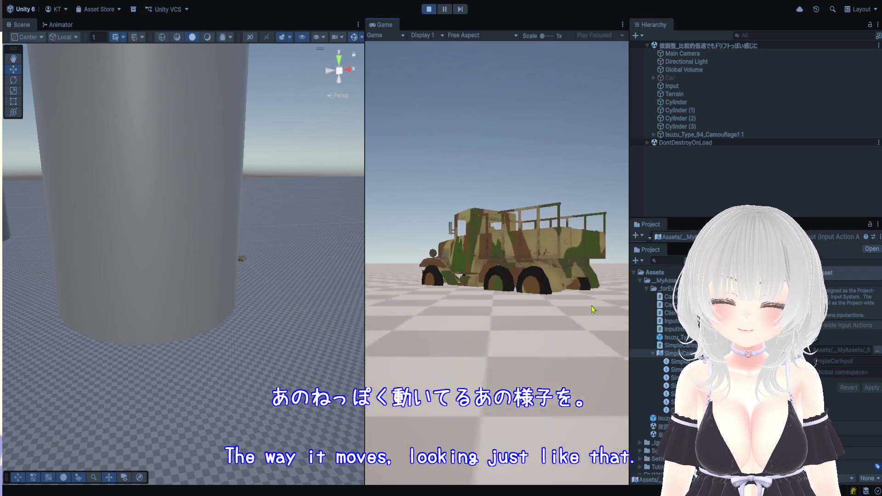
key("a")
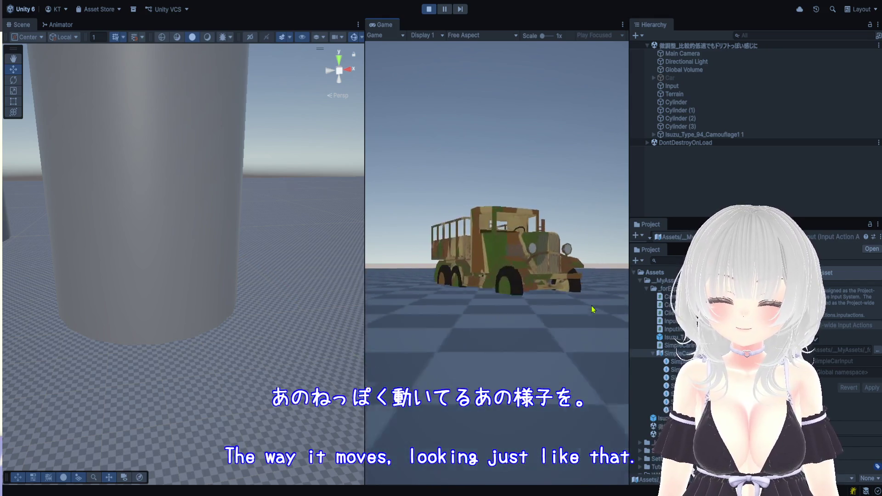
key("a")
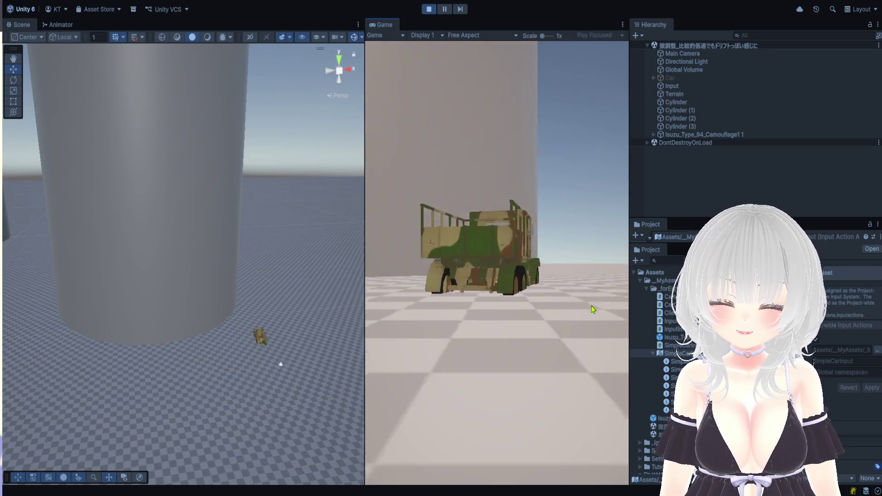
key("a")
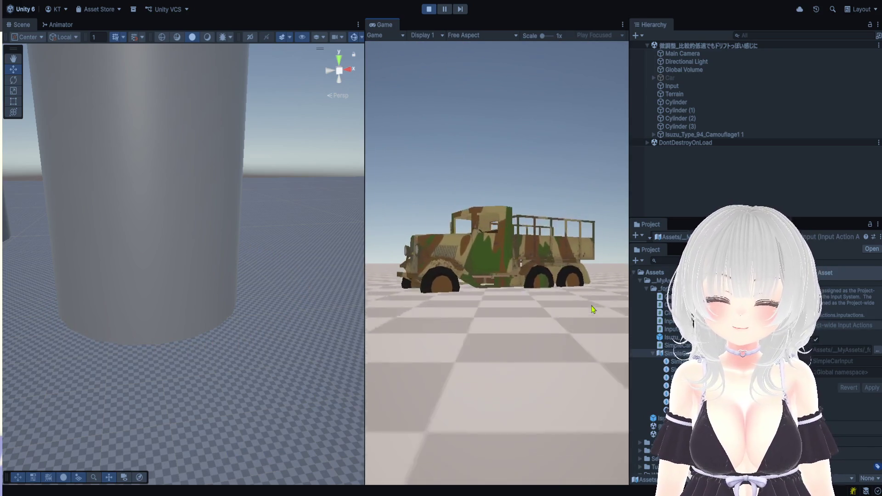
key("a")
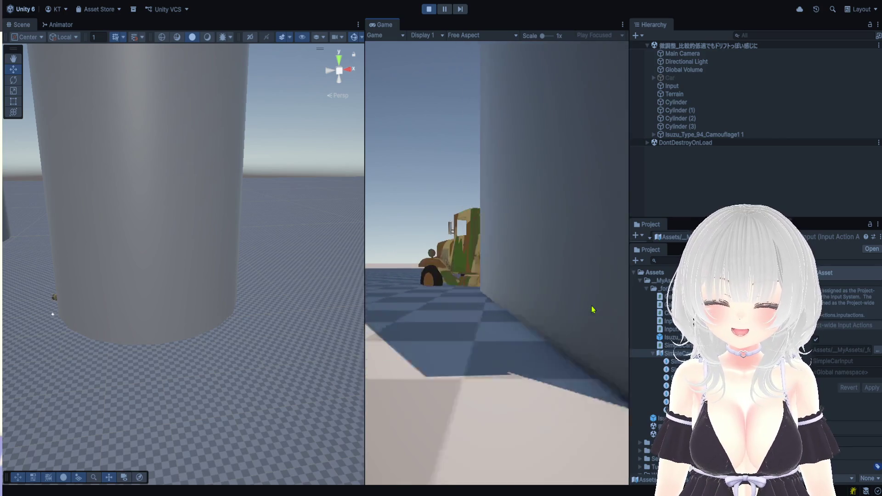
key("a")
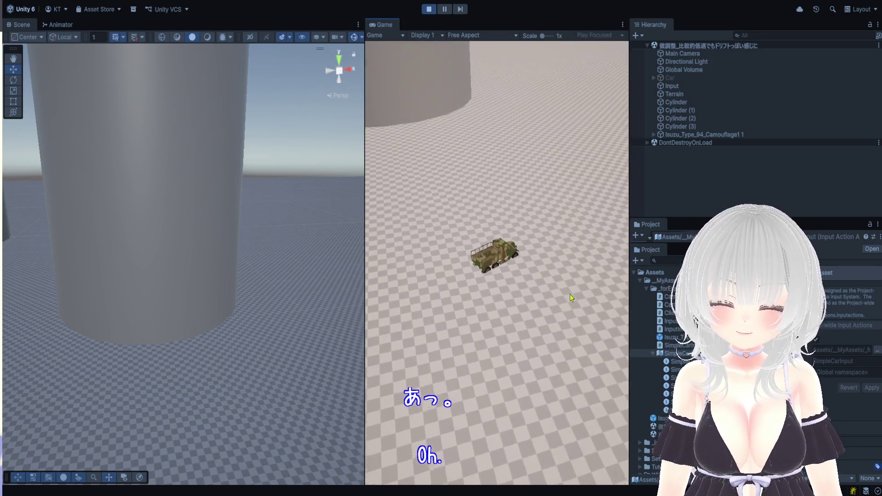
key("a")
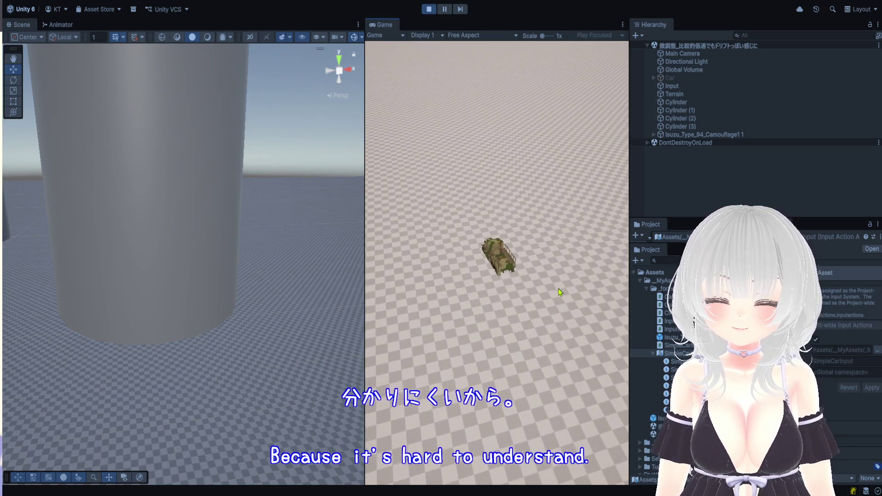
key("a")
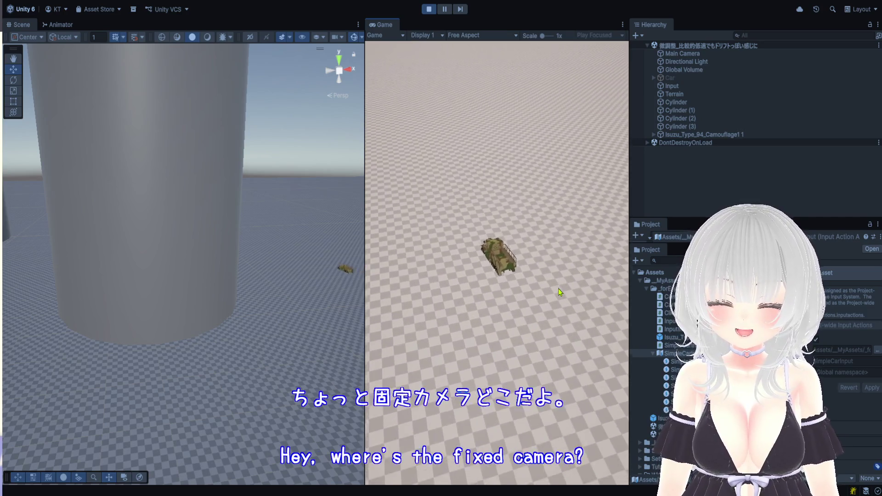
Step: Drive the truck up to a cylinder, switch to the overhead camera, and head toward a grey cylinder
key("w")
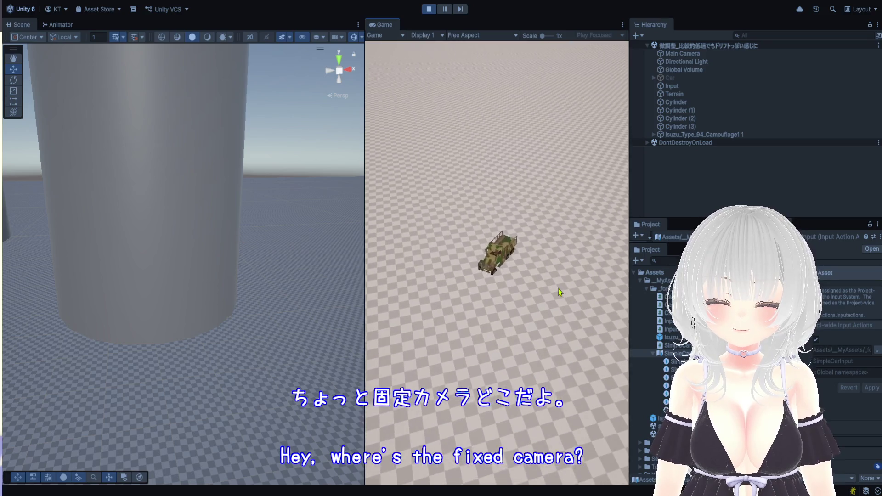
key("c")
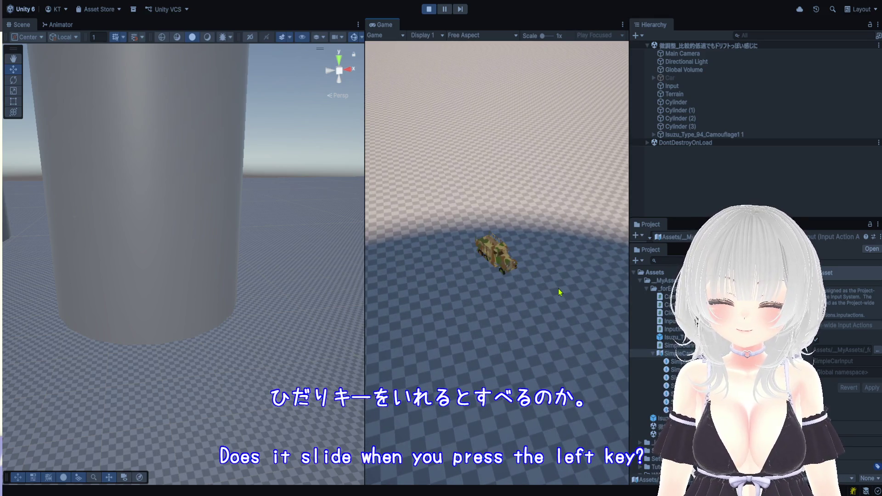
key("Left")
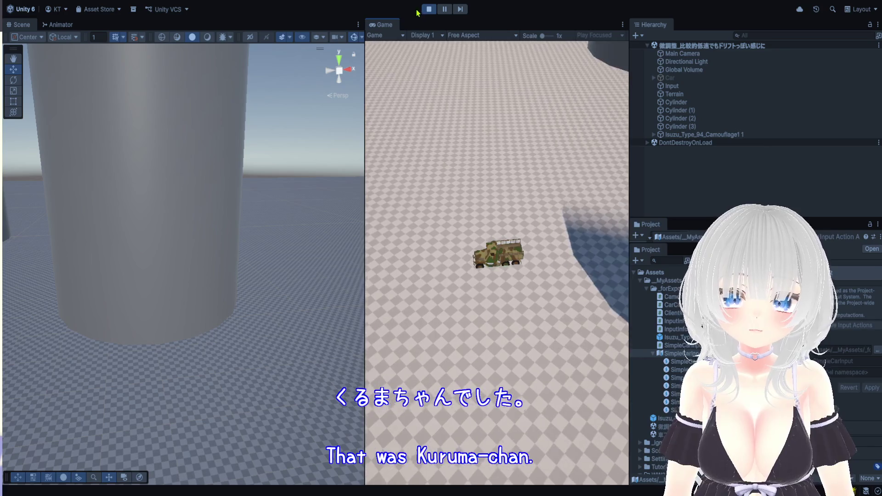
Step: Exit Play mode with Ctrl+P, widen the preview panels, and tilt the Scene camera toward the truck
key("ctrl+p")
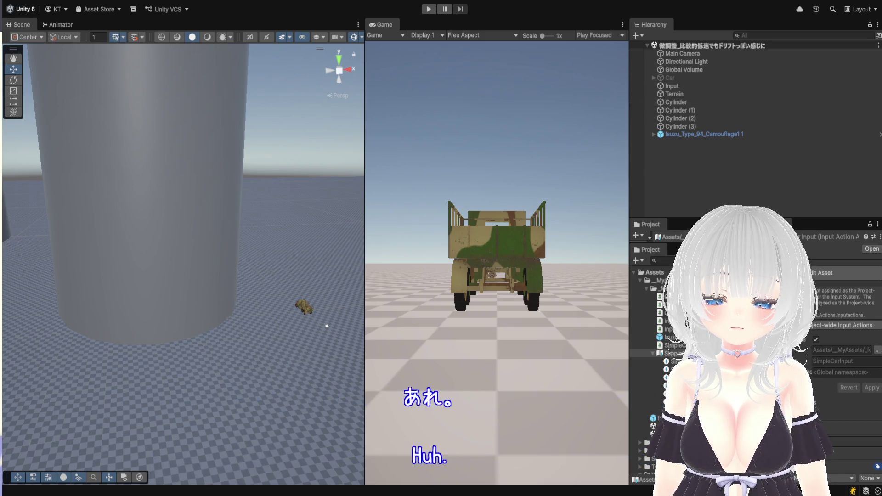
mouse_move(365, 261)
left_mouse_down()
mouse_move(358, 262)
mouse_move(467, 275)
left_mouse_up()
scroll(382, 286, "up", 2)
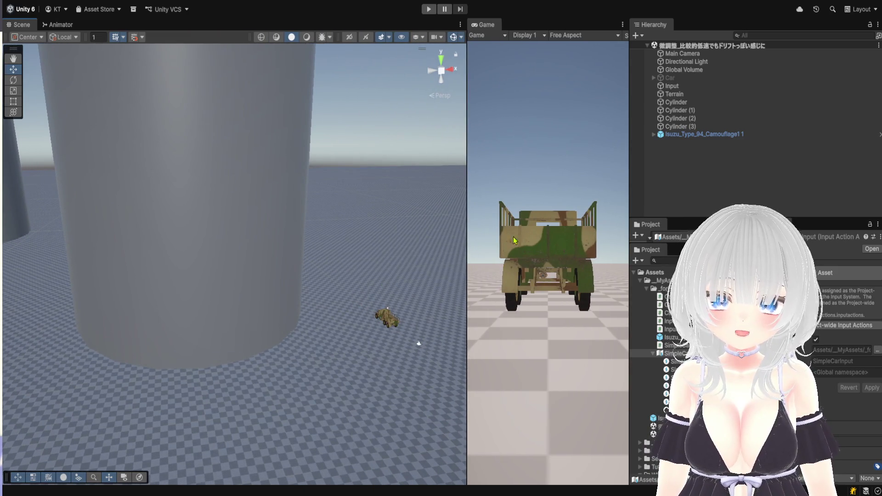
left_click_drag(629, 235, 707, 230)
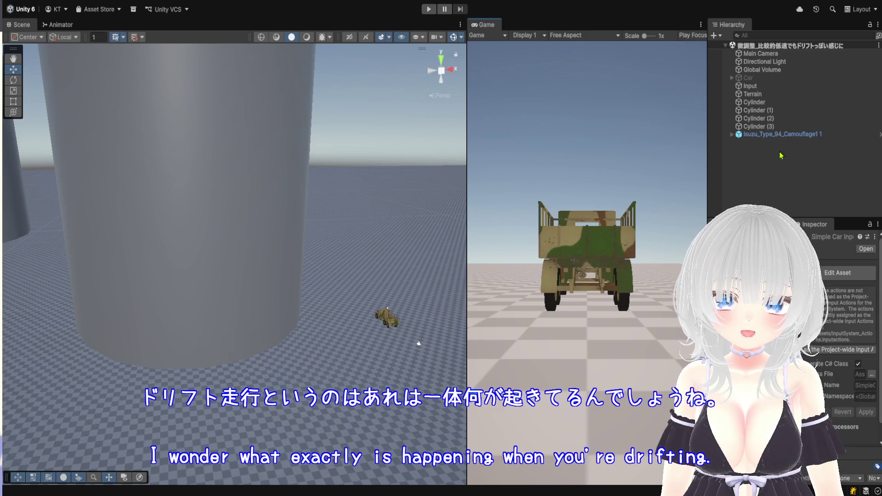
mouse_move(305, 193)
left_mouse_down()
mouse_move(348, 227)
mouse_move(359, 204)
mouse_move(298, 299)
mouse_move(326, 285)
mouse_move(348, 248)
mouse_move(351, 260)
left_mouse_up()
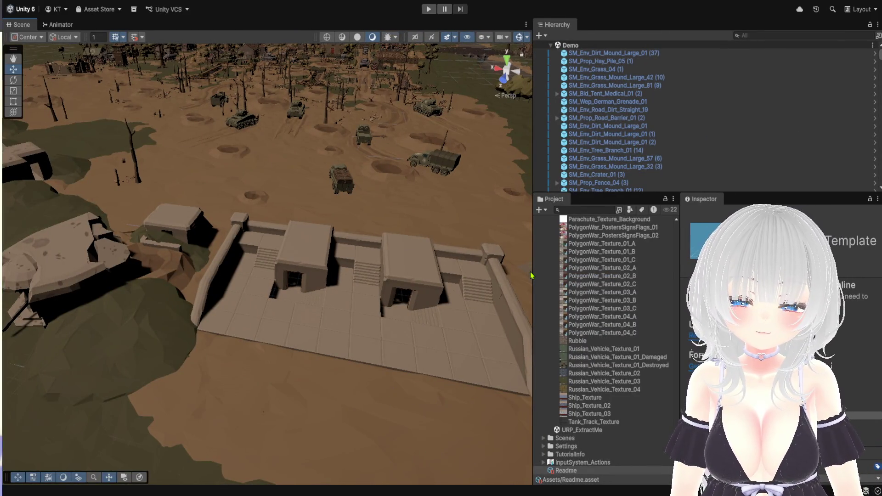
Step: Zoom and swing the Scene view in close to the cliffside bunker
scroll(552, 218, "down", 15)
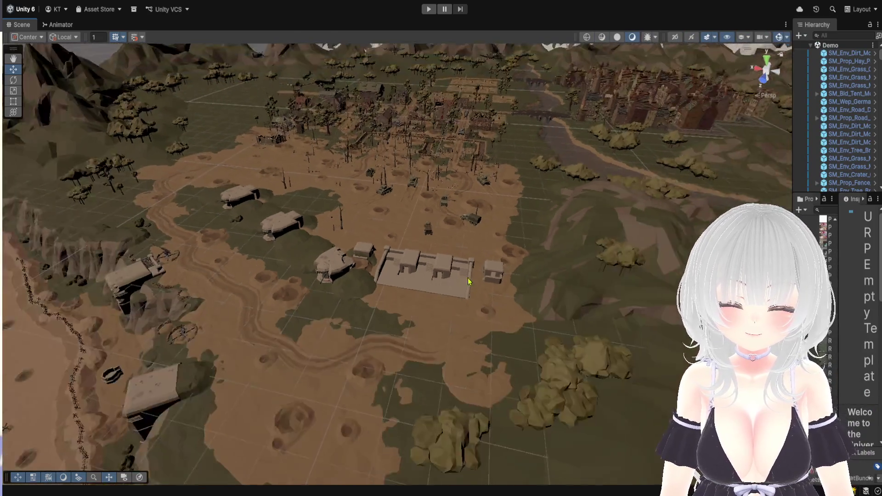
scroll(552, 218, "up", 15)
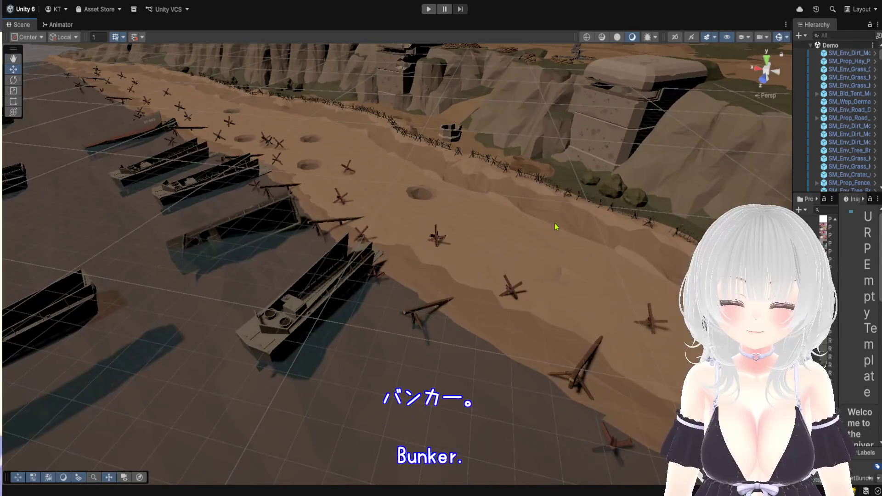
mouse_move(555, 227)
left_mouse_down()
mouse_move(593, 194)
mouse_move(574, 221)
mouse_move(516, 260)
mouse_move(536, 274)
mouse_move(580, 199)
left_mouse_up()
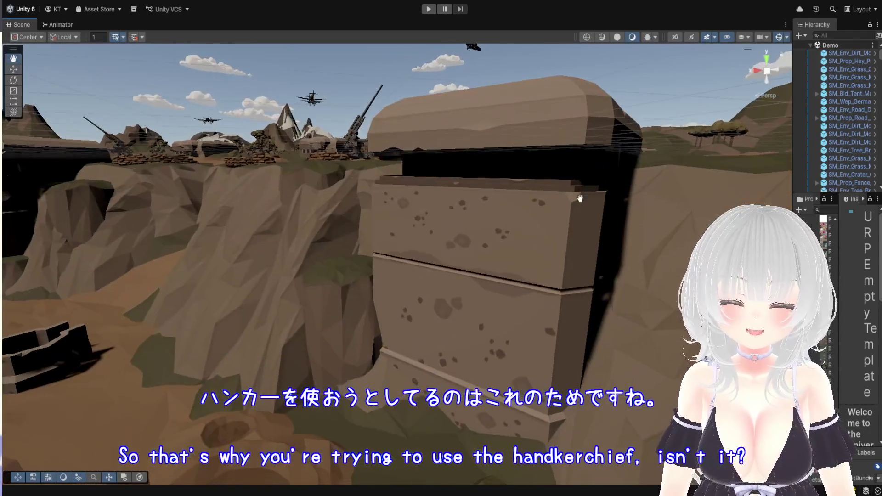
Step: Zoom in to the guns along the parapet, then pull back to see the bunker wall
scroll(514, 179, "down", 8)
scroll(478, 226, "up", 10)
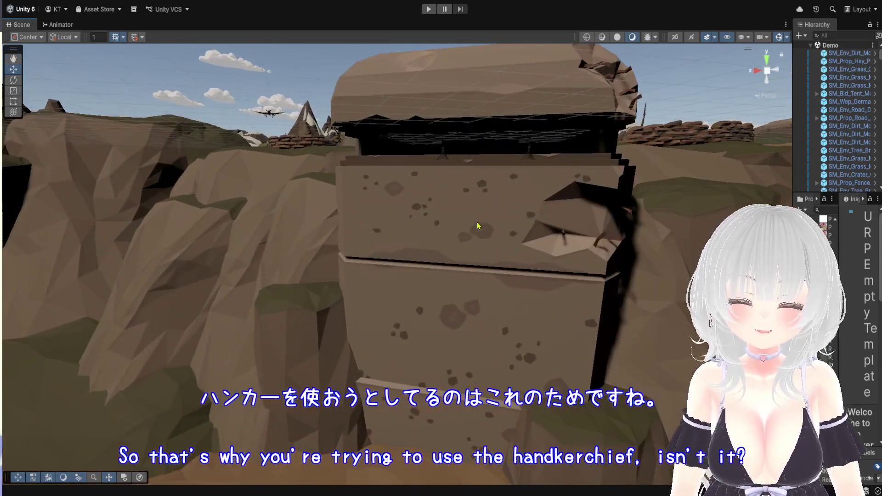
scroll(478, 226, "up", 15)
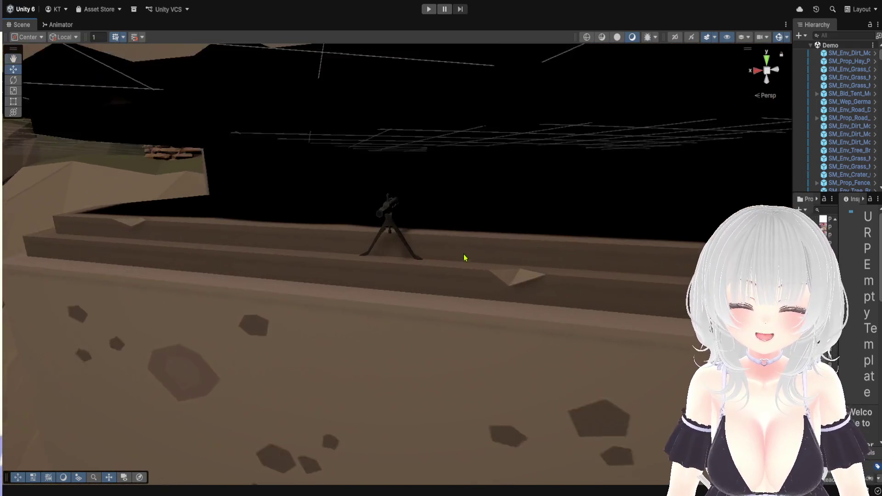
mouse_move(465, 258)
left_mouse_down()
mouse_move(458, 220)
mouse_move(401, 220)
mouse_move(496, 270)
left_mouse_up()
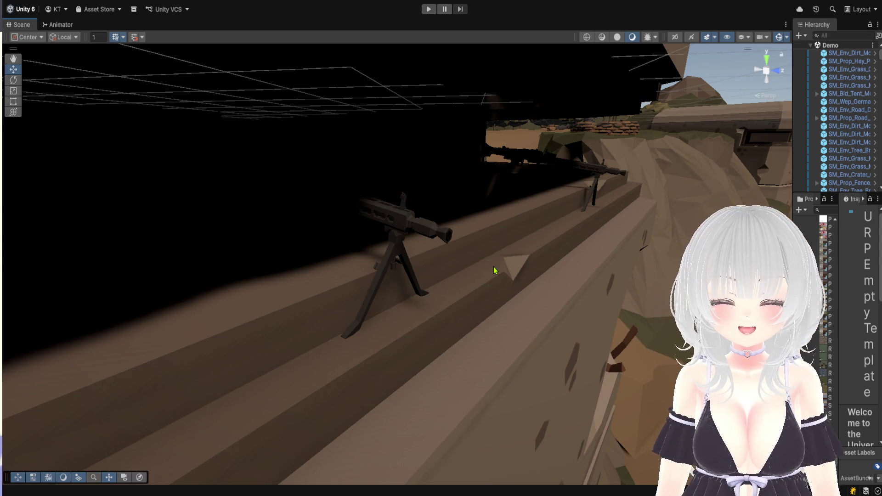
mouse_move(457, 262)
left_mouse_down()
mouse_move(380, 258)
mouse_move(532, 264)
mouse_move(374, 258)
mouse_move(386, 262)
mouse_move(376, 237)
mouse_move(360, 231)
mouse_move(403, 281)
left_mouse_up()
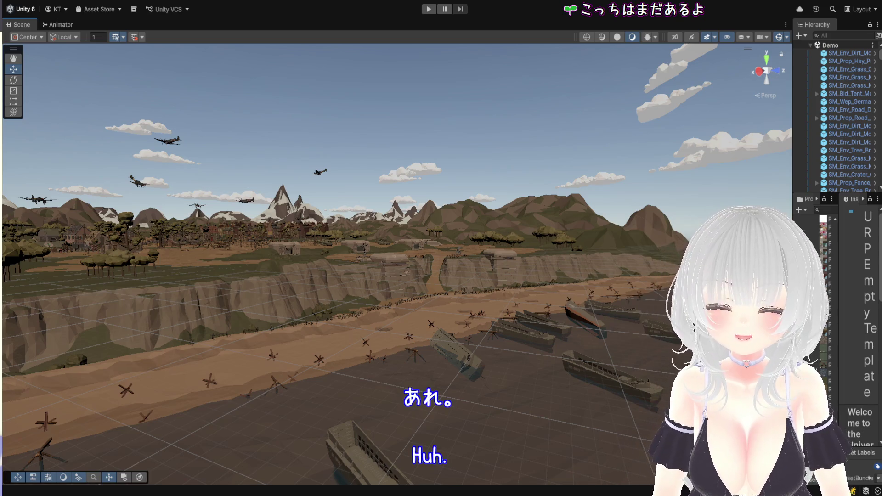
Step: Zoom toward the cliff bunkers, swing round to the beach, then pull far back over the coastline
scroll(547, 342, "up", 10)
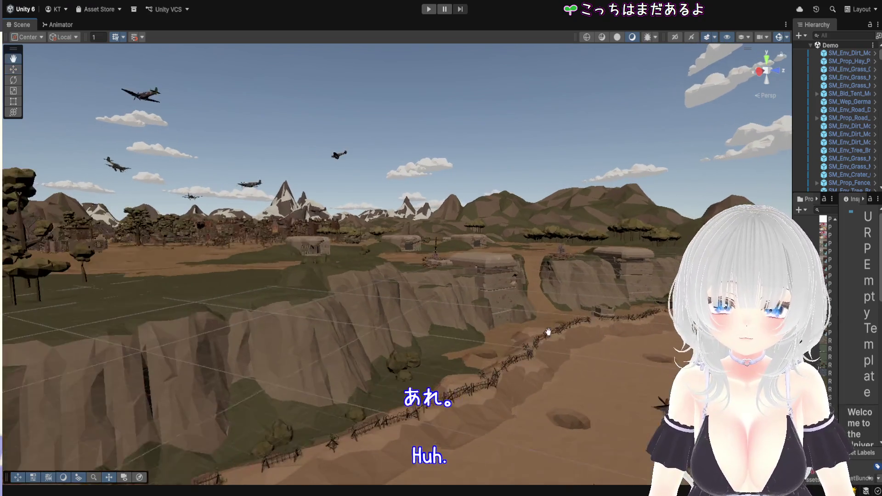
scroll(546, 343, "up", 10)
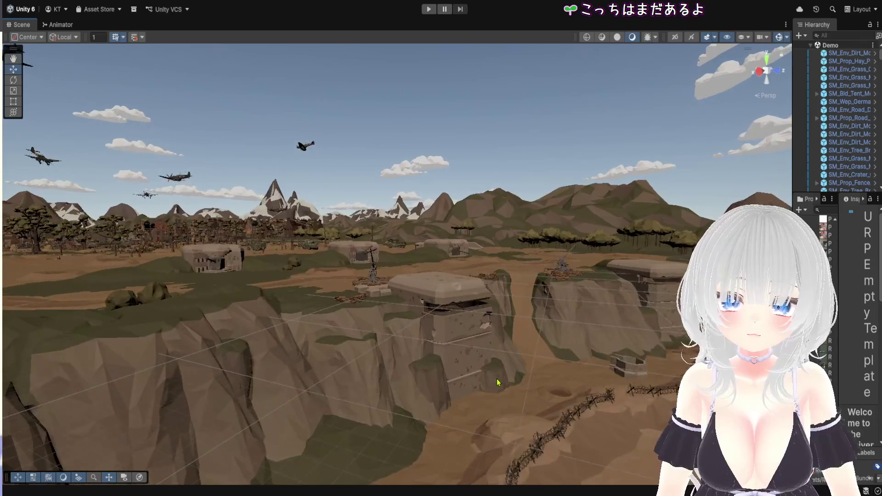
mouse_move(501, 381)
left_mouse_down()
mouse_move(426, 350)
mouse_move(512, 384)
mouse_move(498, 380)
mouse_move(508, 360)
left_mouse_up()
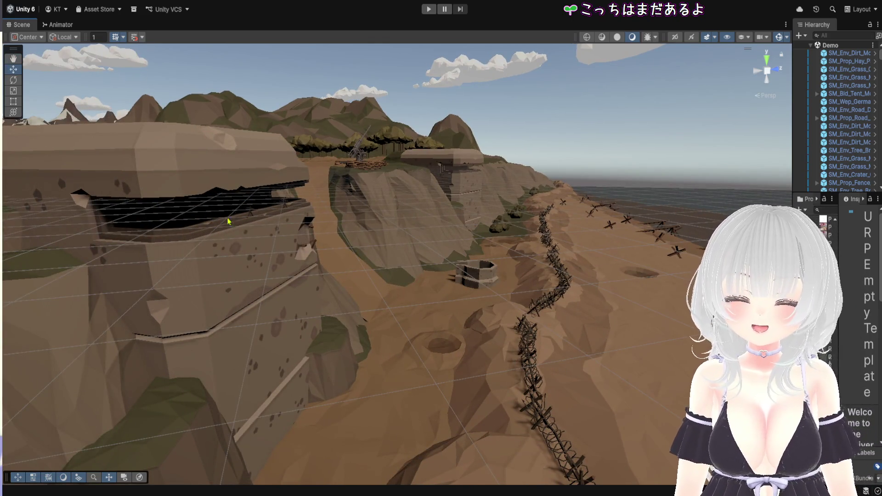
scroll(332, 362, "down", 10)
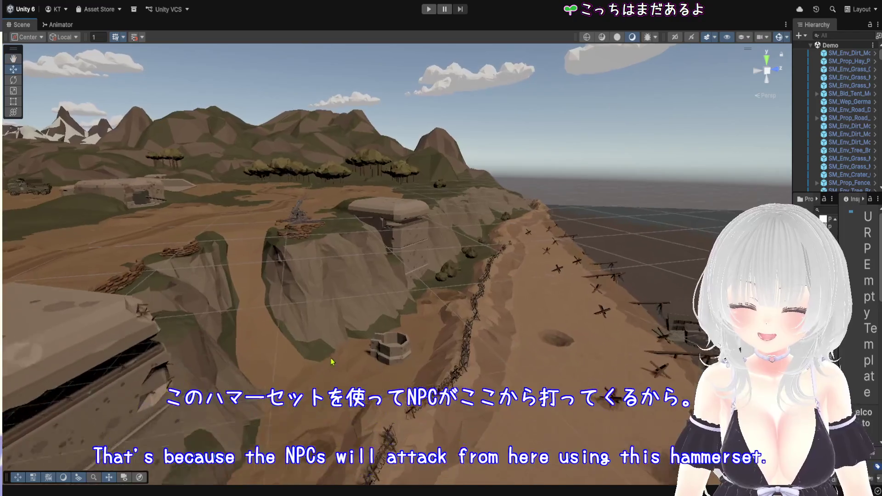
scroll(303, 343, "up", 2)
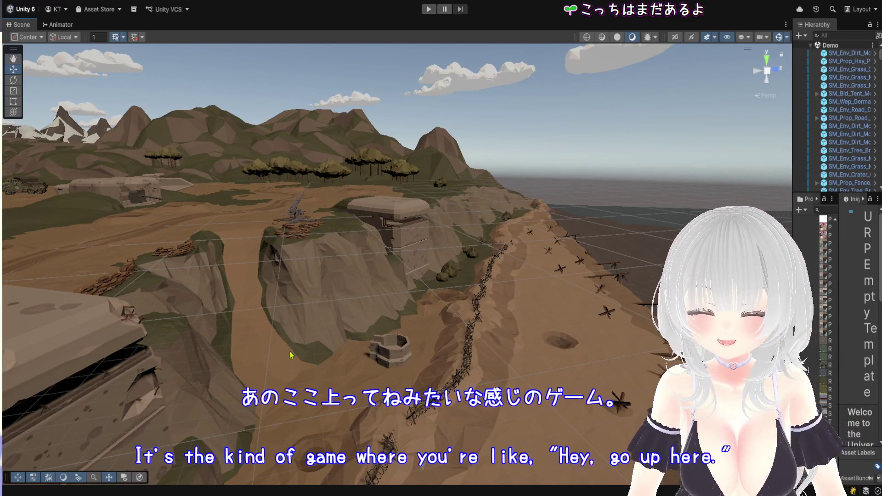
scroll(233, 363, "down", 5)
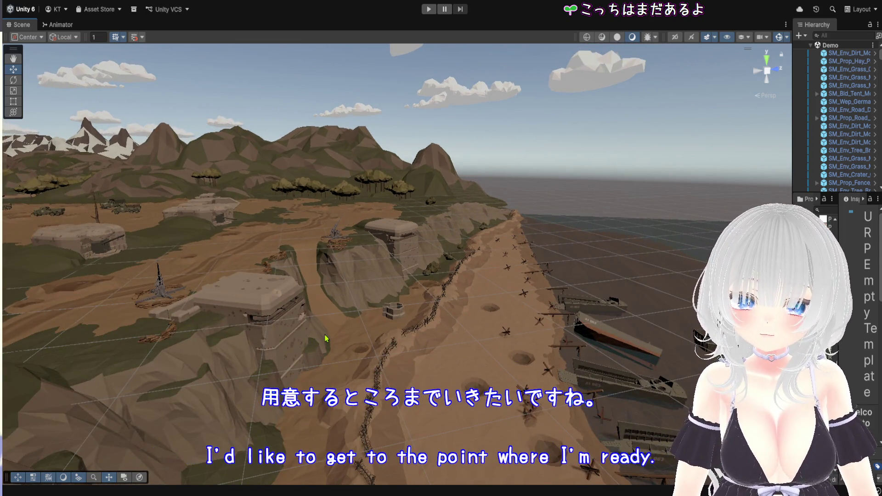
scroll(328, 339, "down", 10)
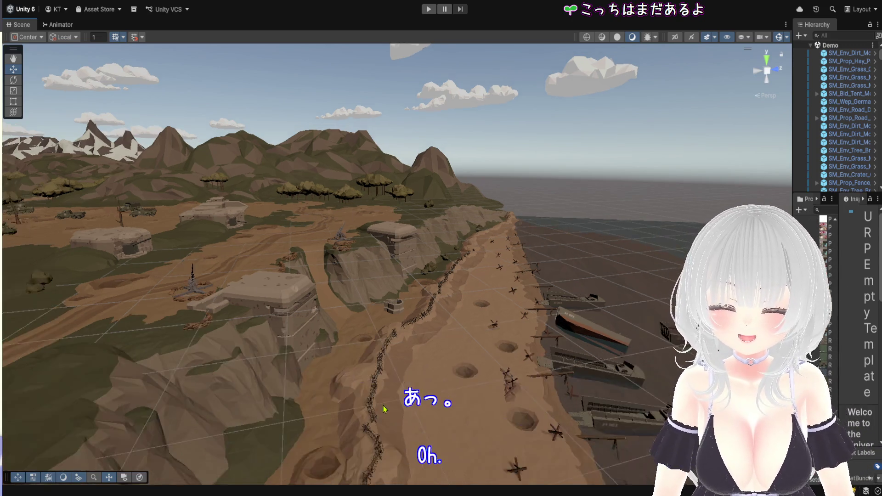
scroll(509, 365, "down", 10)
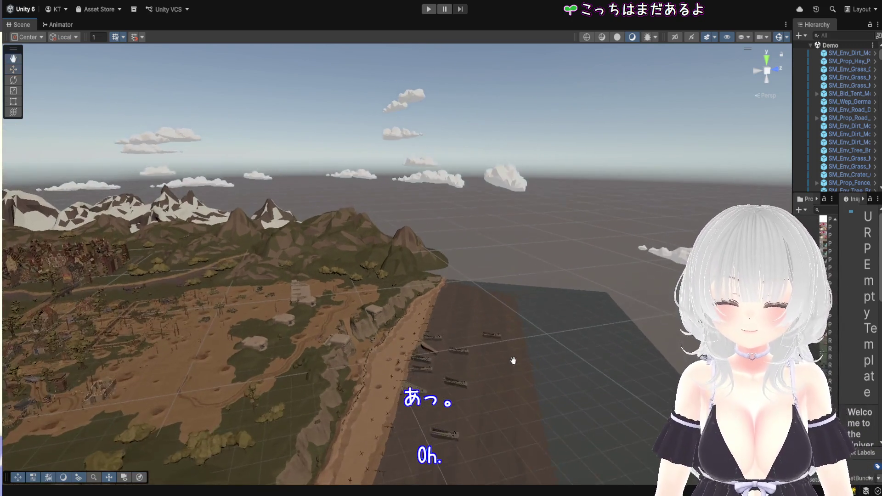
Step: Orbit and zoom in over the beach, then rise to a high view of the inland town and airstrip
left_click_drag(533, 363, 371, 357)
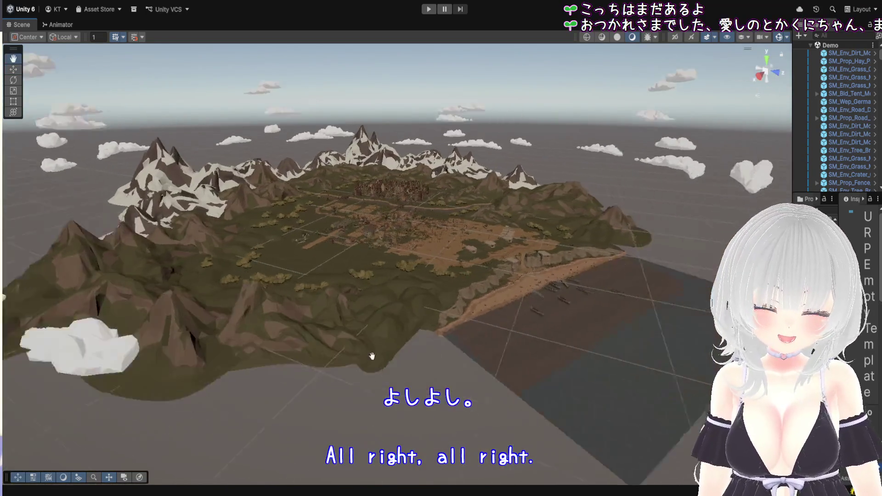
scroll(374, 365, "up", 3)
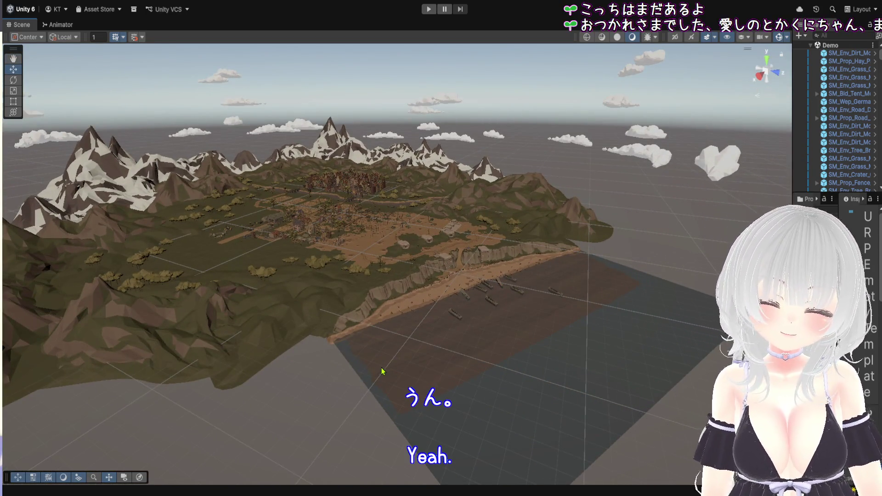
scroll(405, 375, "up", 5)
scroll(415, 373, "up", 5)
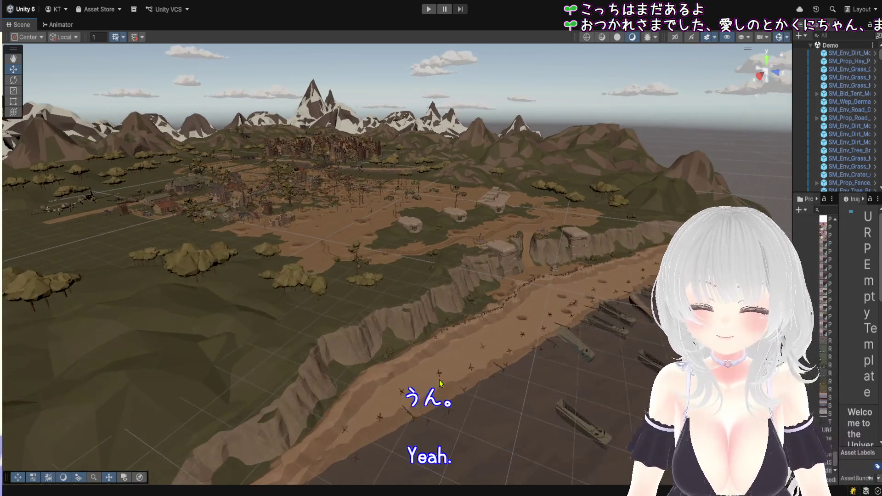
scroll(436, 377, "up", 10)
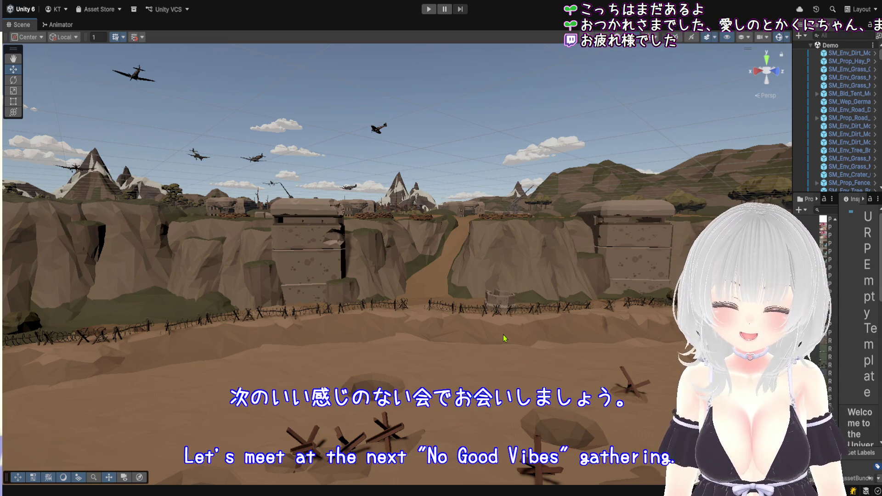
mouse_move(540, 360)
left_mouse_down()
mouse_move(446, 323)
mouse_move(435, 308)
mouse_move(420, 366)
mouse_move(469, 396)
left_mouse_up()
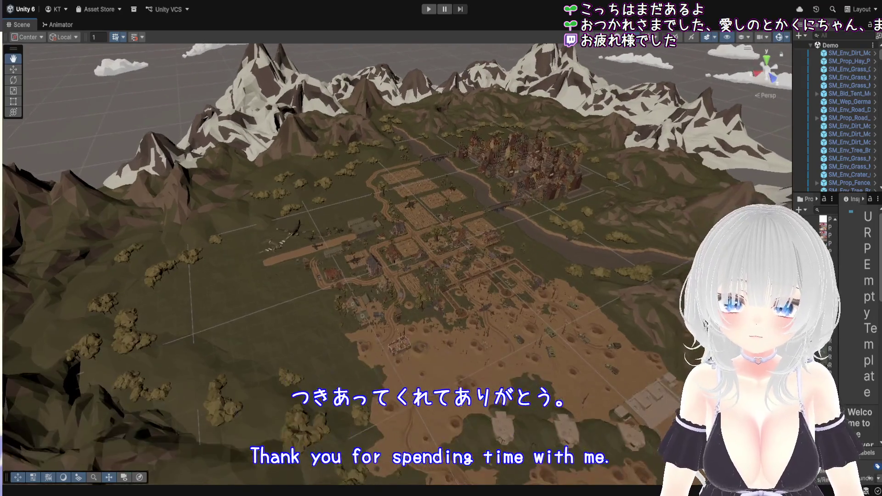